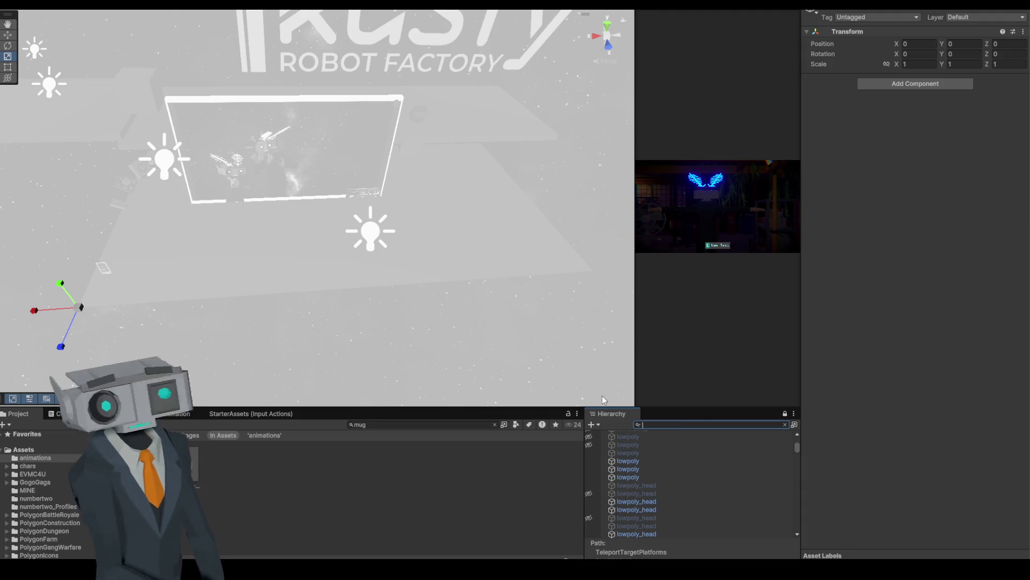
- Select TeleportTargetPlatforms and move it along X and Z onto the platform beside the TV
{"action": "key", "text": "BackSpace"}
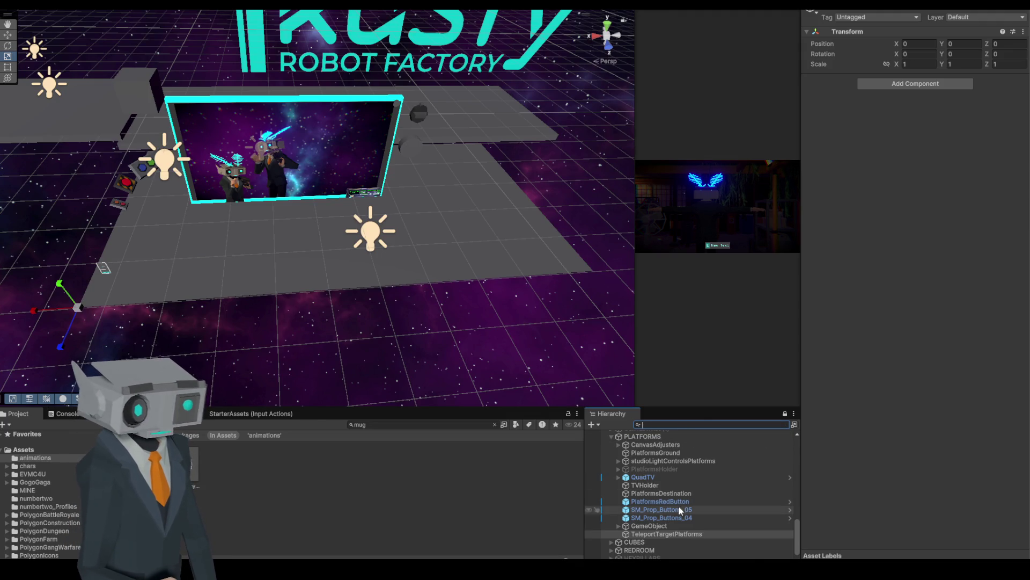
{"action": "left_click", "coordinate": [663, 533]}
{"action": "key", "text": "w"}
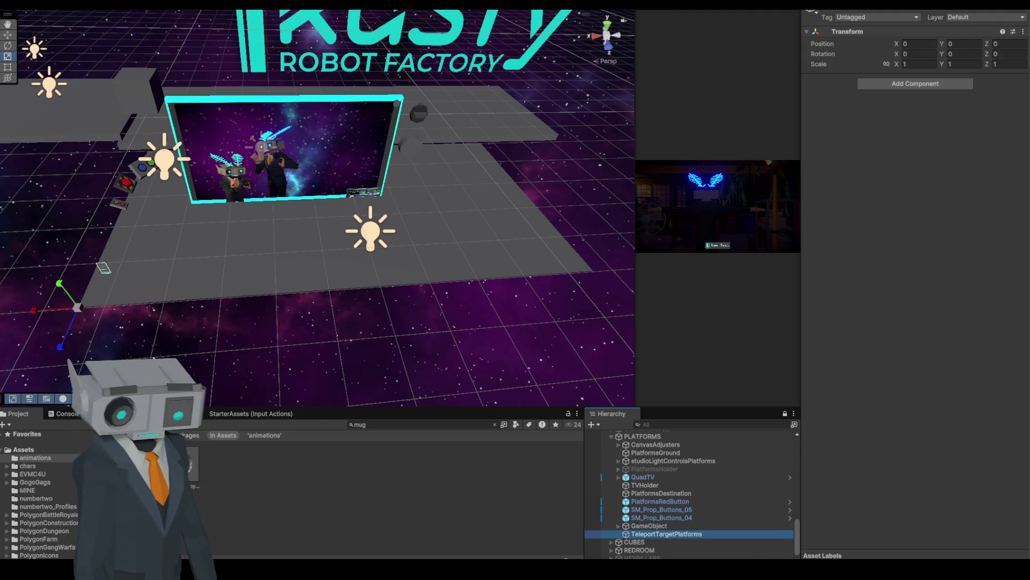
{"action": "left_click_drag", "start_coordinate": [39, 315], "coordinate": [390, 297]}
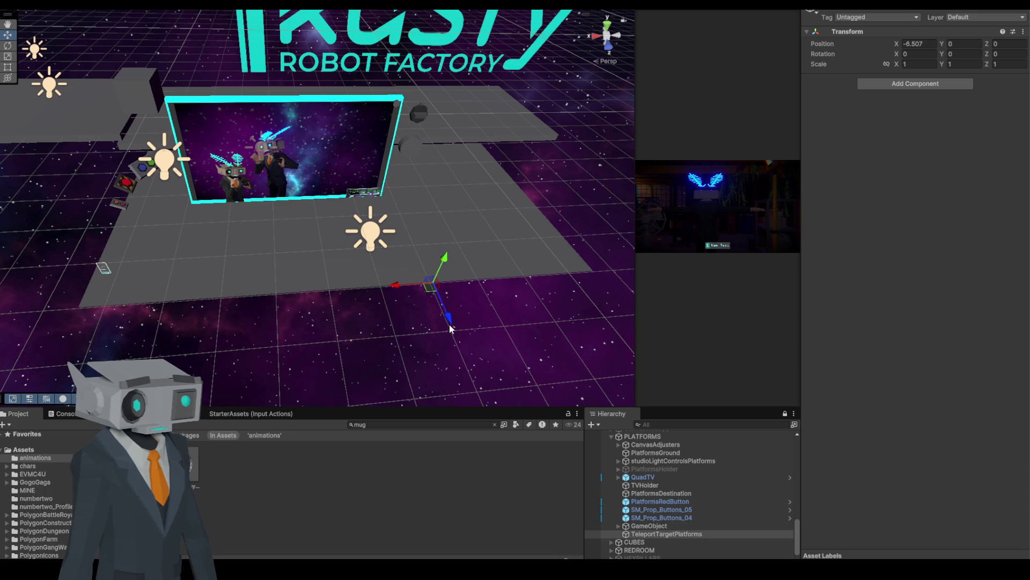
{"action": "left_click_drag", "start_coordinate": [450, 323], "coordinate": [430, 244]}
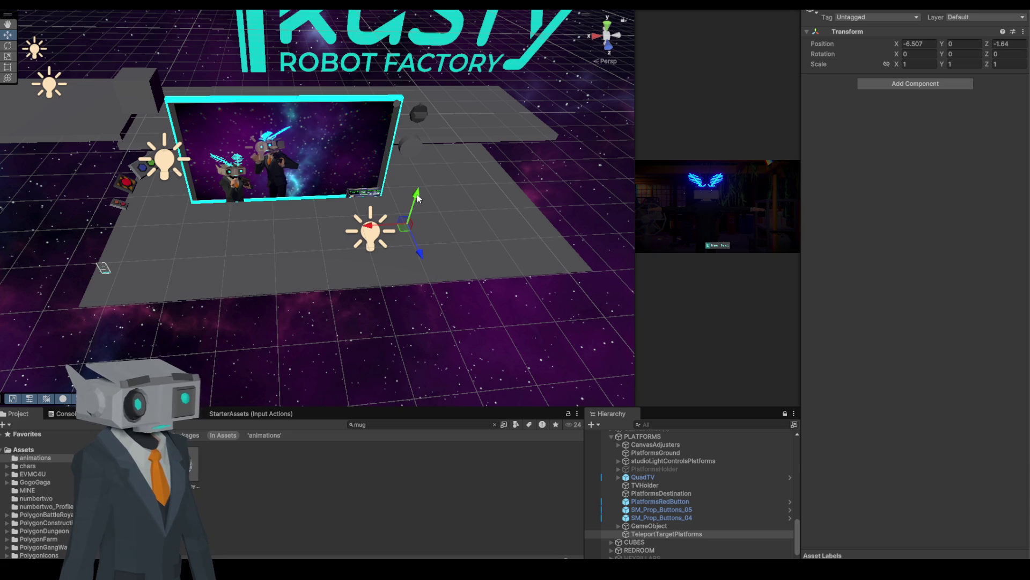
- Raise the teleport target to height 1.3, ending at X -6.034, Y 1.3, Z -1.308
{"action": "left_click_drag", "start_coordinate": [418, 199], "coordinate": [420, 146]}
{"action": "mouse_move", "coordinate": [455, 198]}
{"action": "left_mouse_down"}
{"action": "mouse_move", "coordinate": [468, 94]}
{"action": "mouse_move", "coordinate": [457, 127]}
{"action": "left_mouse_up"}
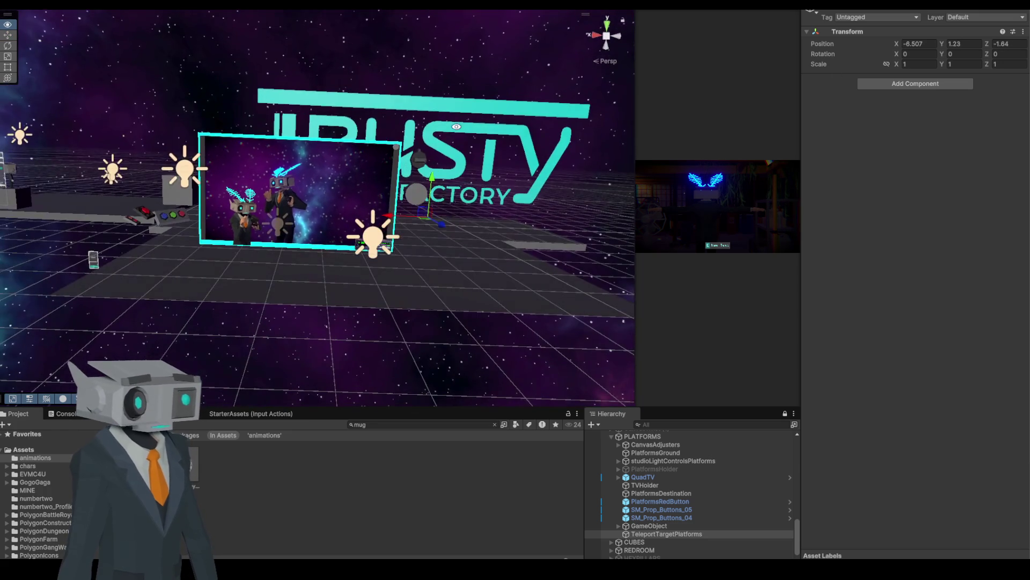
{"action": "mouse_move", "coordinate": [452, 187]}
{"action": "left_mouse_down"}
{"action": "mouse_move", "coordinate": [487, 164]}
{"action": "mouse_move", "coordinate": [503, 216]}
{"action": "mouse_move", "coordinate": [461, 223]}
{"action": "mouse_move", "coordinate": [410, 201]}
{"action": "mouse_move", "coordinate": [414, 189]}
{"action": "left_mouse_up"}
{"action": "mouse_move", "coordinate": [482, 209]}
{"action": "left_mouse_down"}
{"action": "mouse_move", "coordinate": [498, 88]}
{"action": "mouse_move", "coordinate": [238, 14]}
{"action": "mouse_move", "coordinate": [471, 170]}
{"action": "mouse_move", "coordinate": [508, 140]}
{"action": "left_mouse_up"}
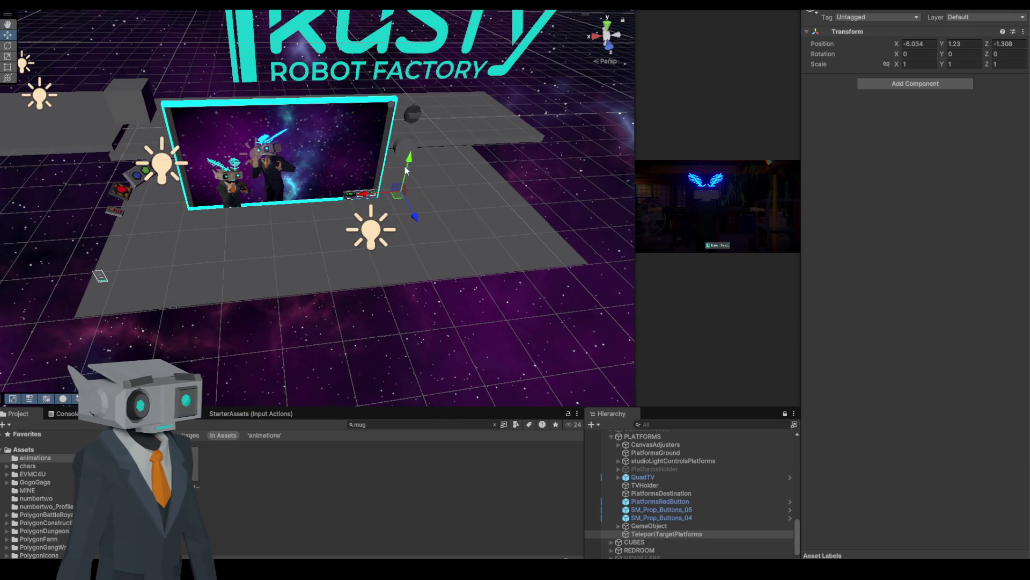
{"action": "left_click_drag", "start_coordinate": [410, 161], "coordinate": [411, 157]}
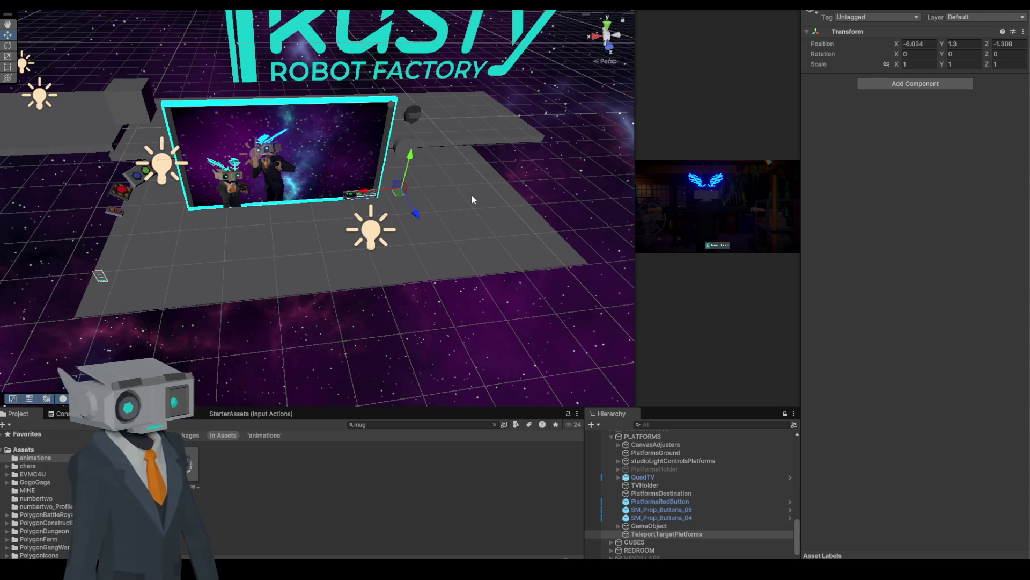
- Rotate TeleportTargetPlatforms to Y 34.593 and widen the game preview
{"action": "key", "text": "e"}
{"action": "left_click_drag", "start_coordinate": [434, 216], "coordinate": [404, 211]}
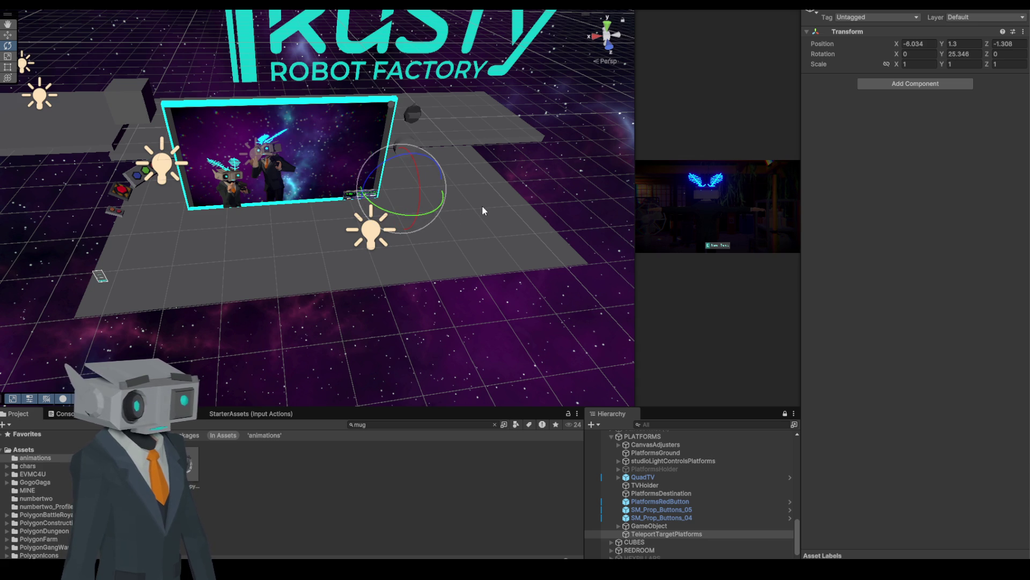
{"action": "left_click_drag", "start_coordinate": [439, 207], "coordinate": [419, 214]}
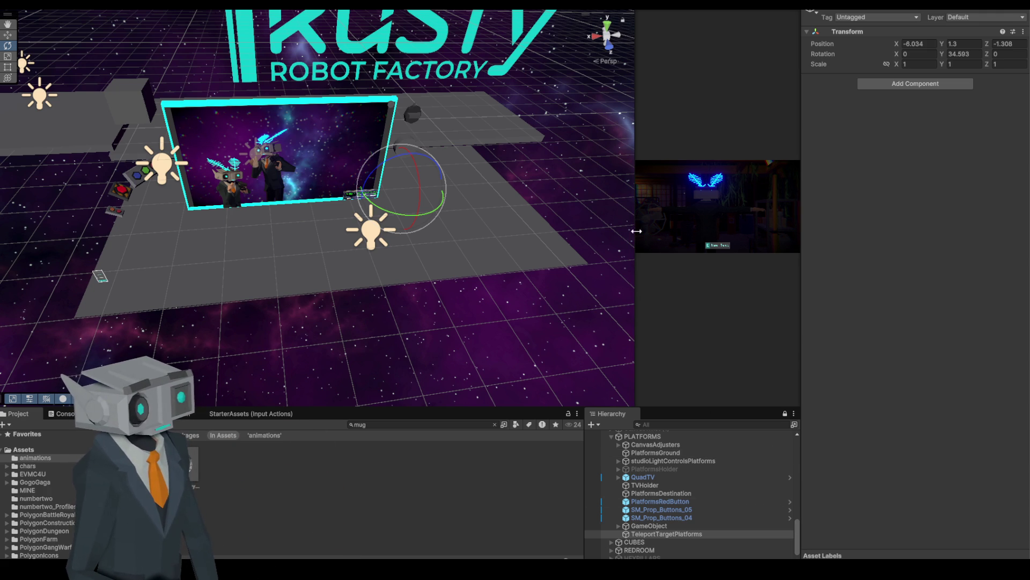
{"action": "left_click_drag", "start_coordinate": [634, 194], "coordinate": [525, 194]}
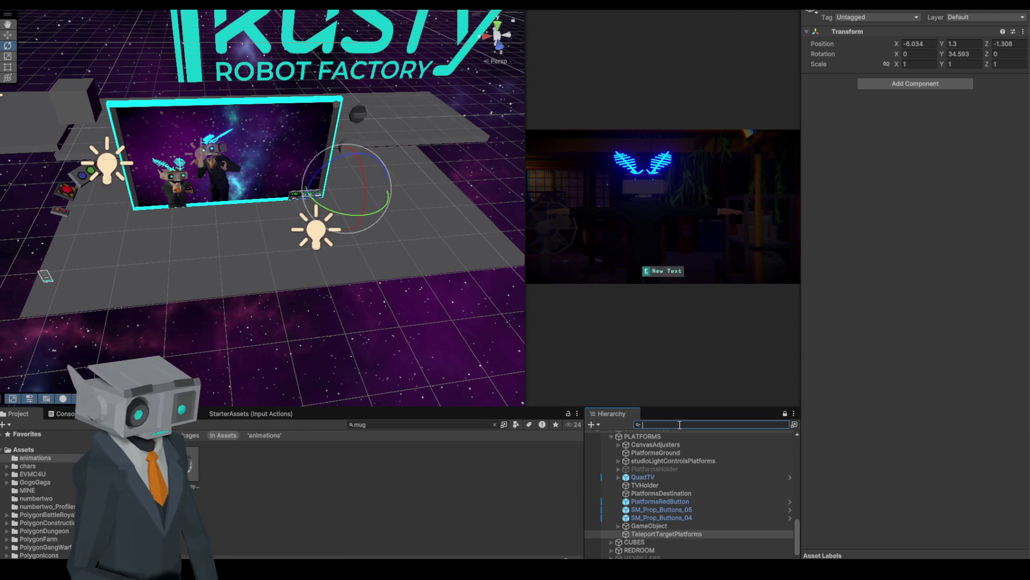
- Select ControlLights and open its Teleporter script for editing from the component menu
{"action": "type", "text": "teleport"}
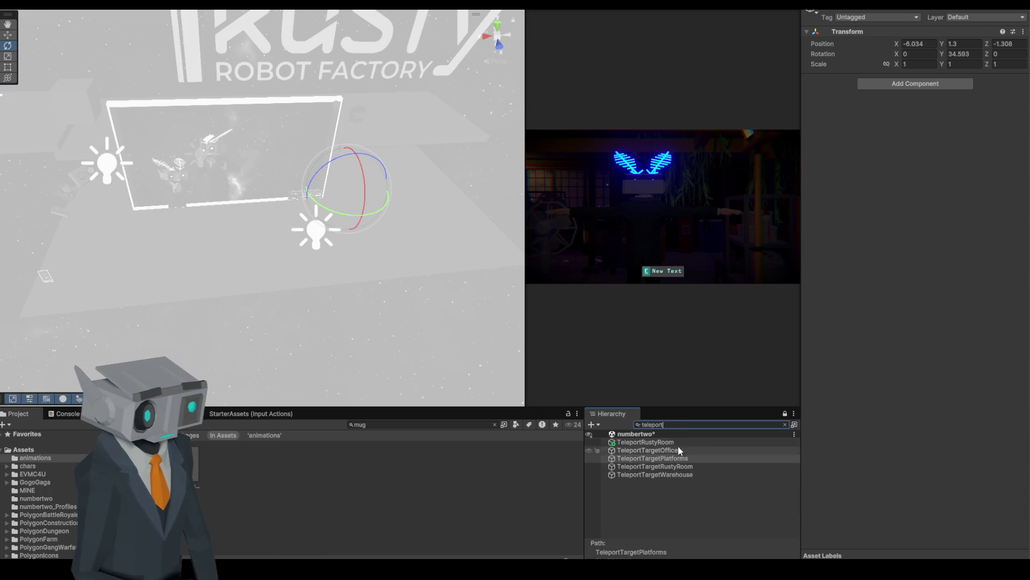
{"action": "left_click", "coordinate": [784, 424]}
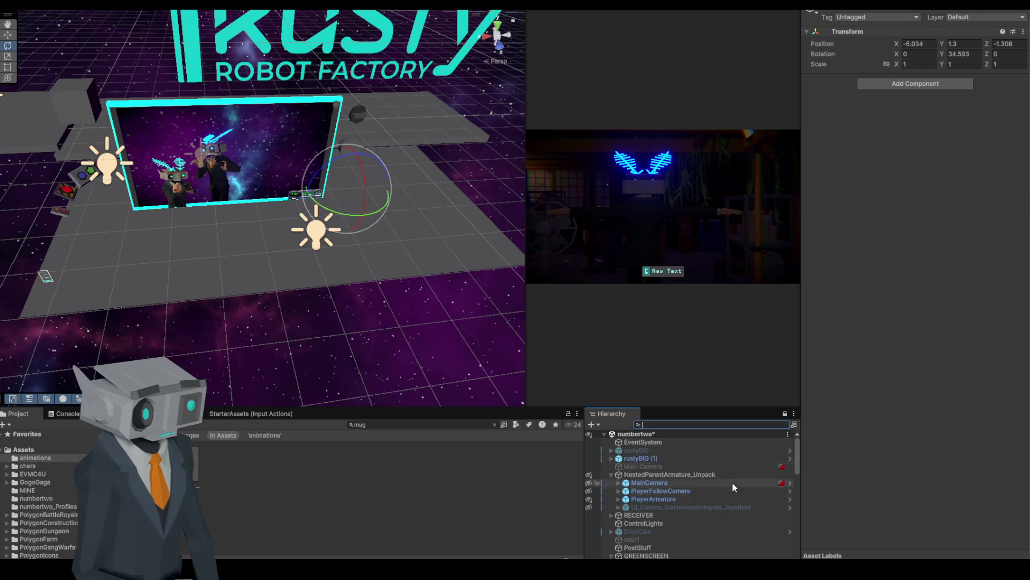
{"action": "left_click", "coordinate": [652, 524]}
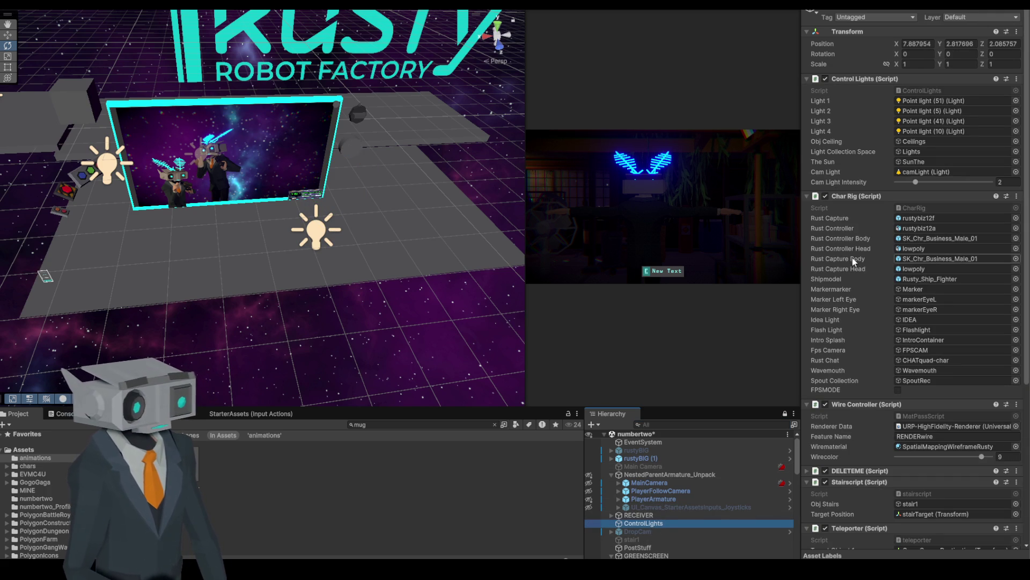
{"action": "scroll", "coordinate": [875, 253], "scroll_direction": "down", "scroll_amount": 7}
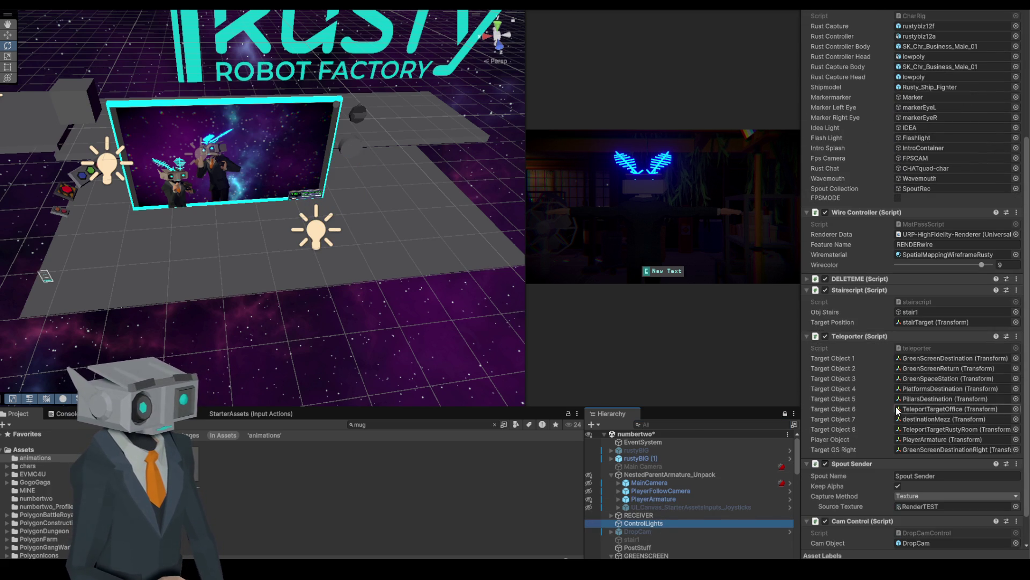
{"action": "left_click", "coordinate": [1017, 336]}
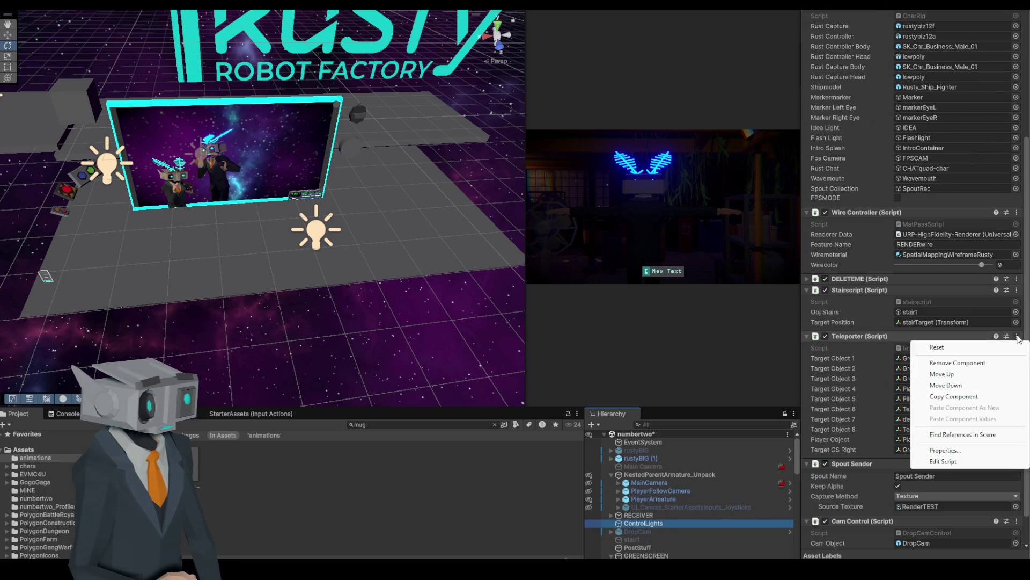
{"action": "left_click", "coordinate": [943, 462]}
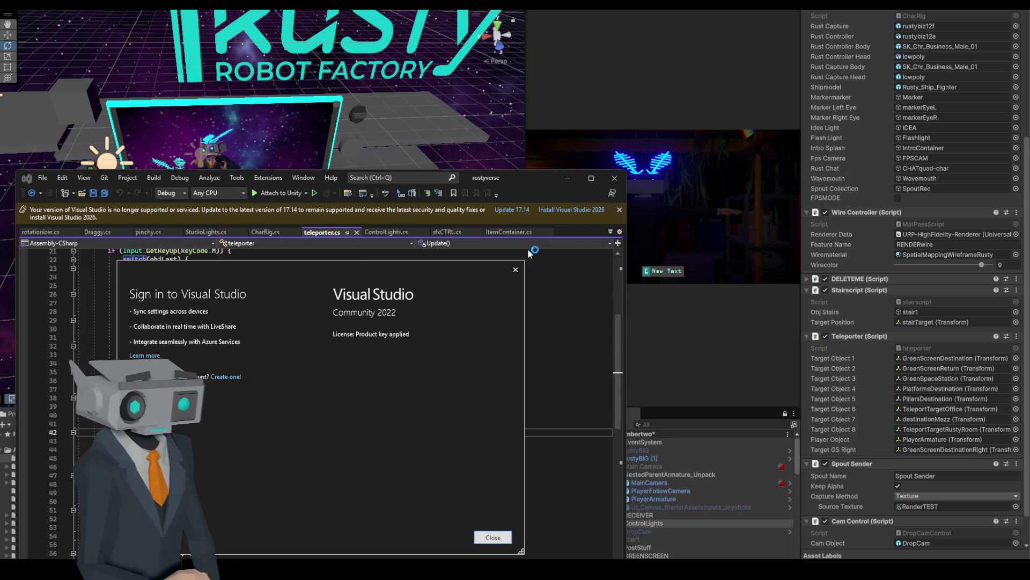
- Dismiss the Visual Studio sign-in prompt and the unsupported-version warning
{"action": "left_click", "coordinate": [516, 269]}
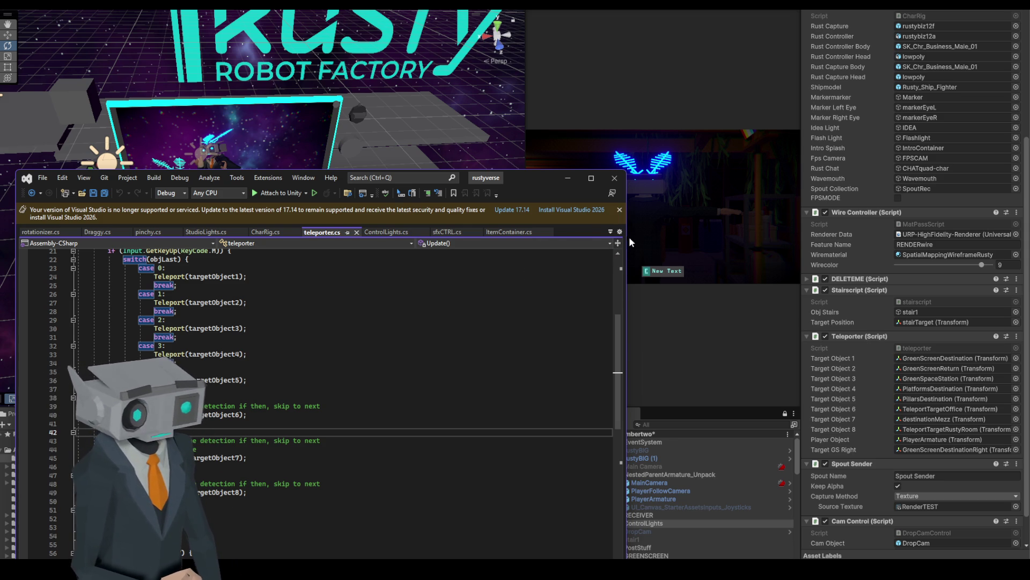
{"action": "left_click", "coordinate": [619, 210]}
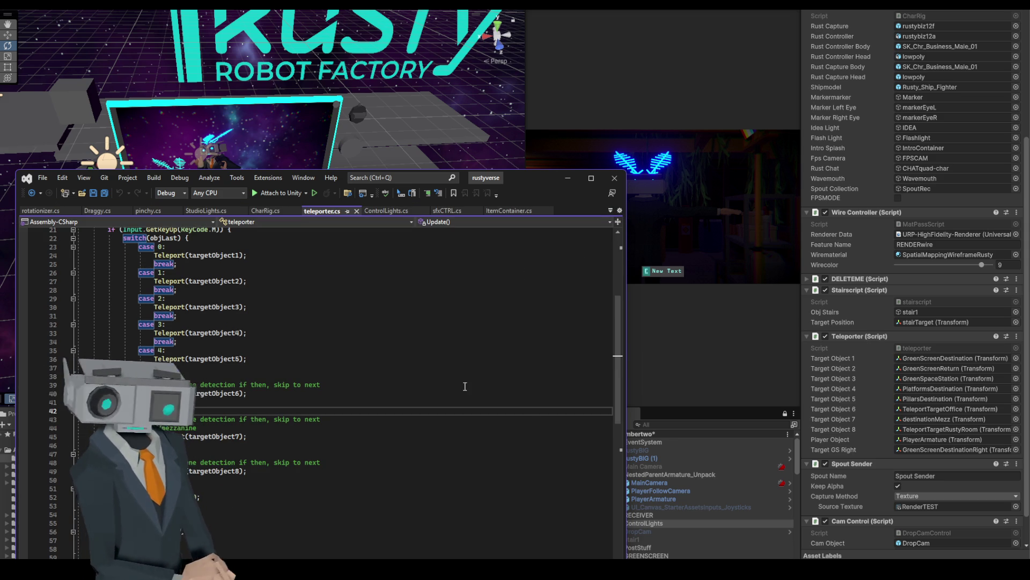
- Enlarge the code view and select the case 7 block in Update()'s teleport switch
{"action": "mouse_move", "coordinate": [529, 177]}
{"action": "left_mouse_down"}
{"action": "mouse_move", "coordinate": [582, 87]}
{"action": "mouse_move", "coordinate": [732, 44]}
{"action": "mouse_move", "coordinate": [717, 41]}
{"action": "left_mouse_up"}
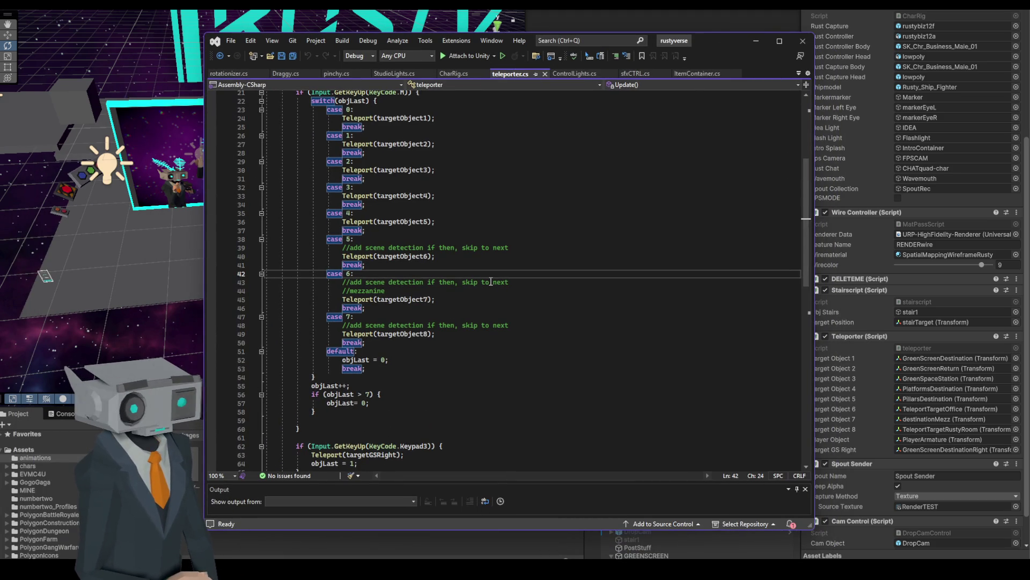
{"action": "scroll", "coordinate": [536, 310], "scroll_direction": "up", "scroll_amount": 4}
{"action": "scroll", "coordinate": [536, 310], "scroll_direction": "down", "scroll_amount": 2}
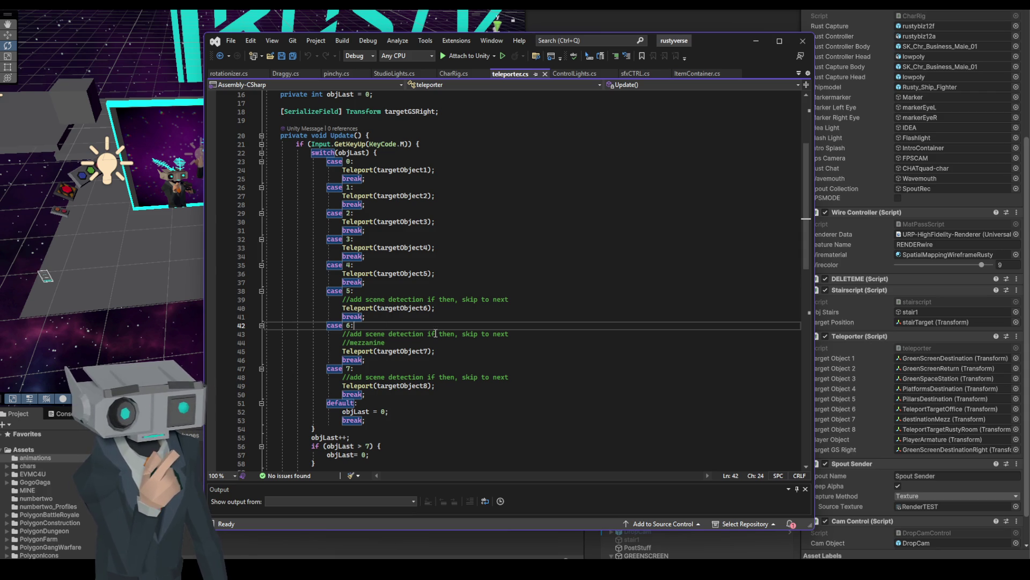
{"action": "left_click", "coordinate": [490, 353]}
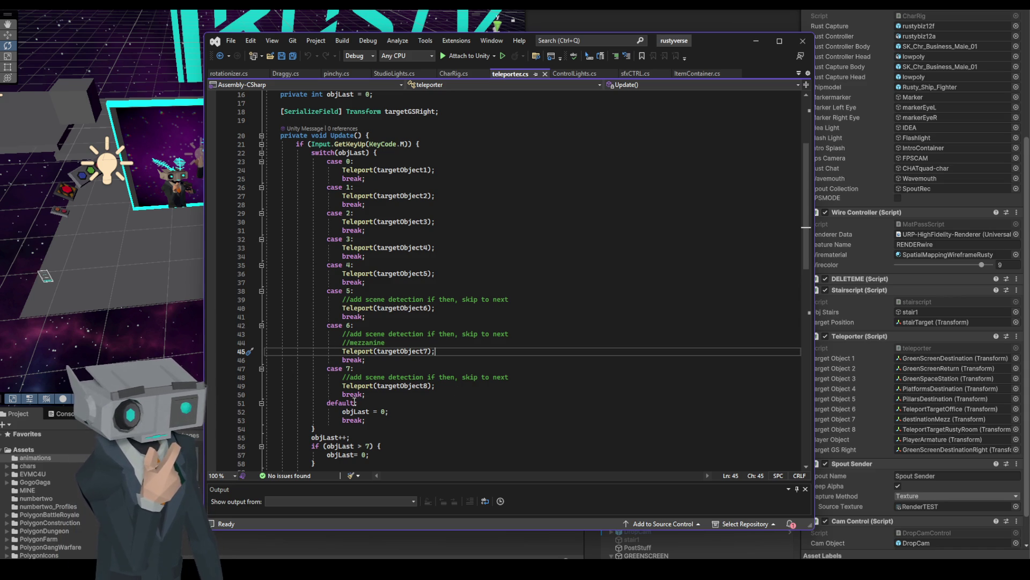
{"action": "scroll", "coordinate": [467, 365], "scroll_direction": "down", "scroll_amount": 1}
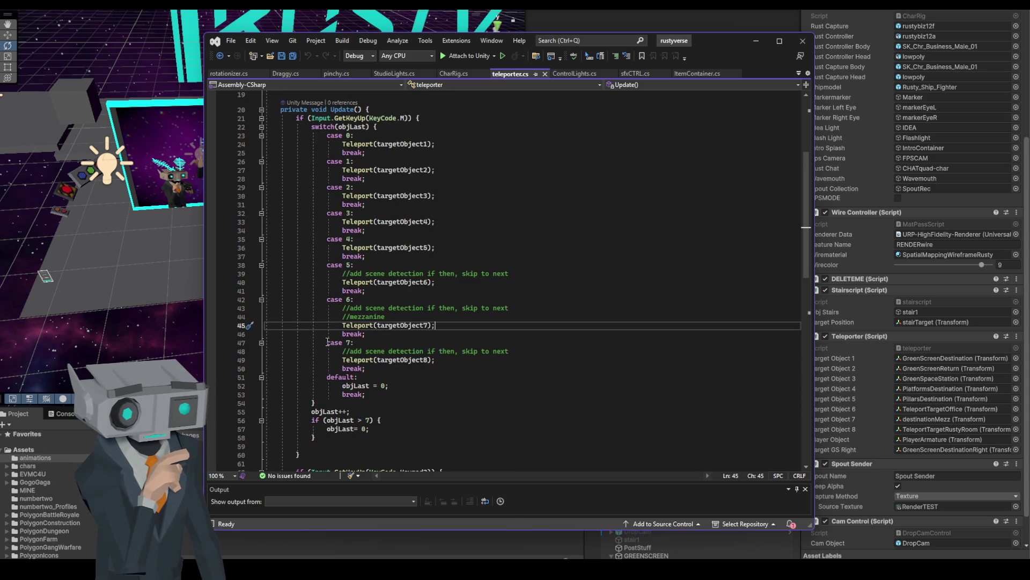
{"action": "mouse_move", "coordinate": [328, 342]}
{"action": "left_mouse_down"}
{"action": "mouse_move", "coordinate": [434, 360]}
{"action": "mouse_move", "coordinate": [431, 369]}
{"action": "left_mouse_up"}
{"action": "key", "text": "ctrl+c"}
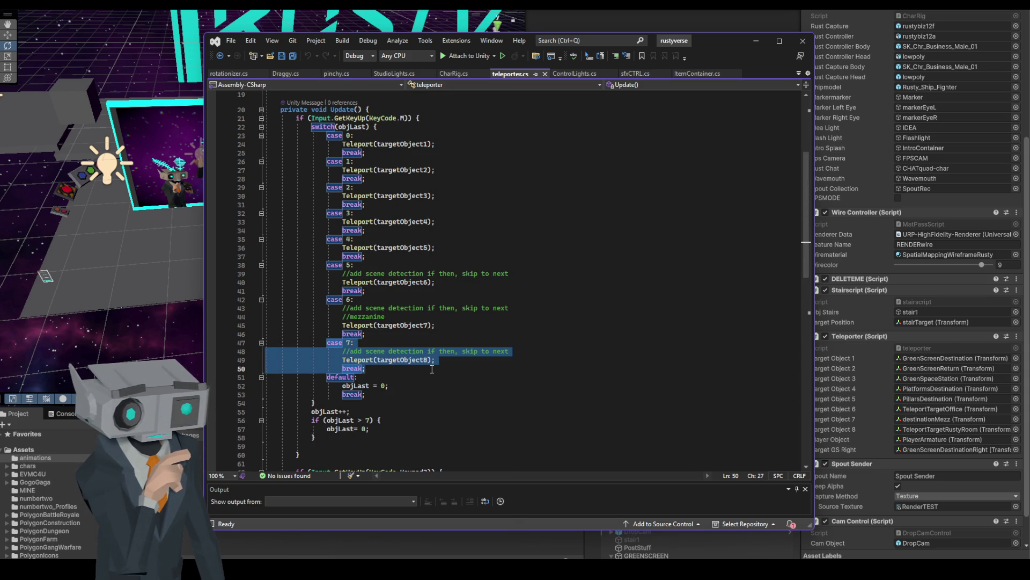
- Duplicate the case 7 block as case 8 and raise the wrap-around limit from 7 to 8
{"action": "left_click", "coordinate": [375, 369]}
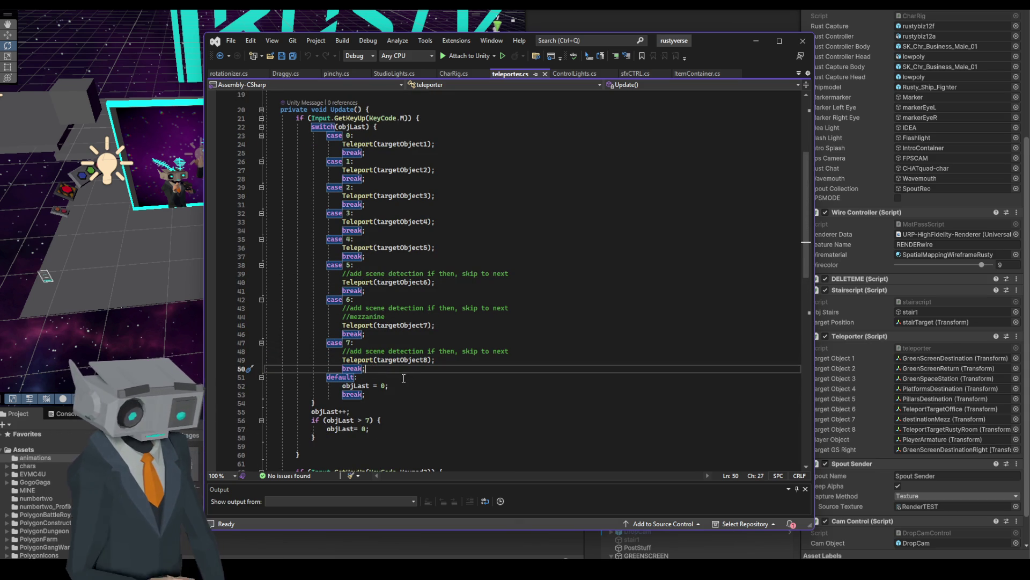
{"action": "key", "text": "Return"}
{"action": "key", "text": "ctrl+v"}
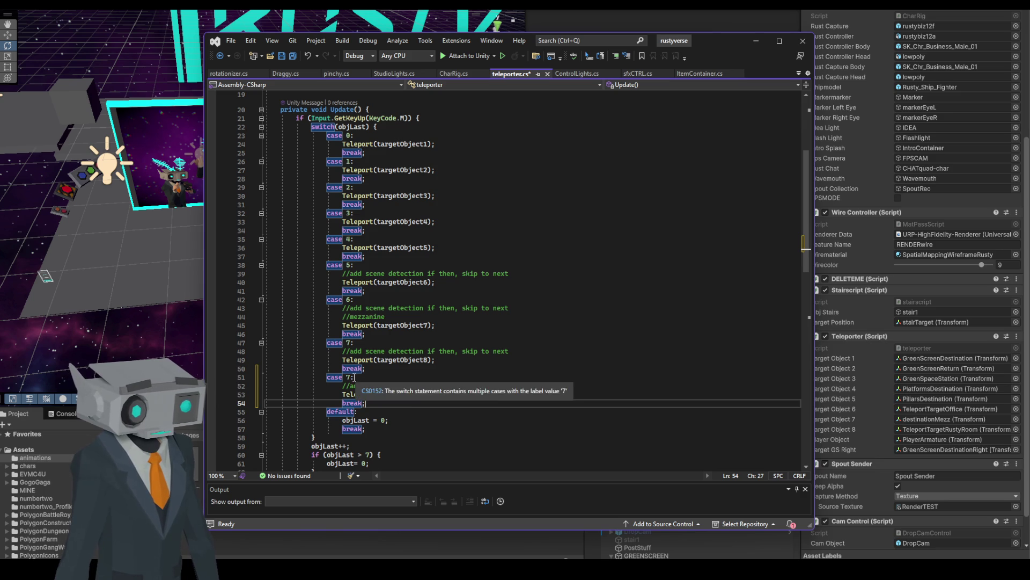
{"action": "left_click", "coordinate": [352, 377]}
{"action": "key", "text": "BackSpace"}
{"action": "type", "text": "8"}
{"action": "scroll", "coordinate": [363, 407], "scroll_direction": "down", "scroll_amount": 2}
{"action": "left_click", "coordinate": [369, 402]}
{"action": "key", "text": "BackSpace"}
{"action": "type", "text": "8"}
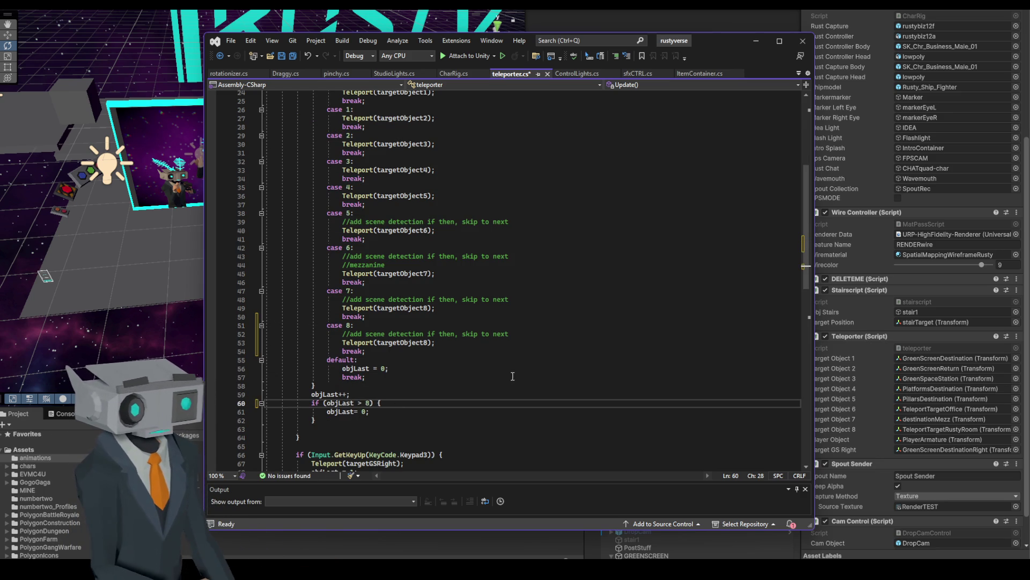
- Point the new case 8 teleport at targetObject9
{"action": "scroll", "coordinate": [510, 386], "scroll_direction": "up", "scroll_amount": 4}
{"action": "scroll", "coordinate": [540, 374], "scroll_direction": "down", "scroll_amount": 2}
{"action": "scroll", "coordinate": [539, 374], "scroll_direction": "down", "scroll_amount": 1}
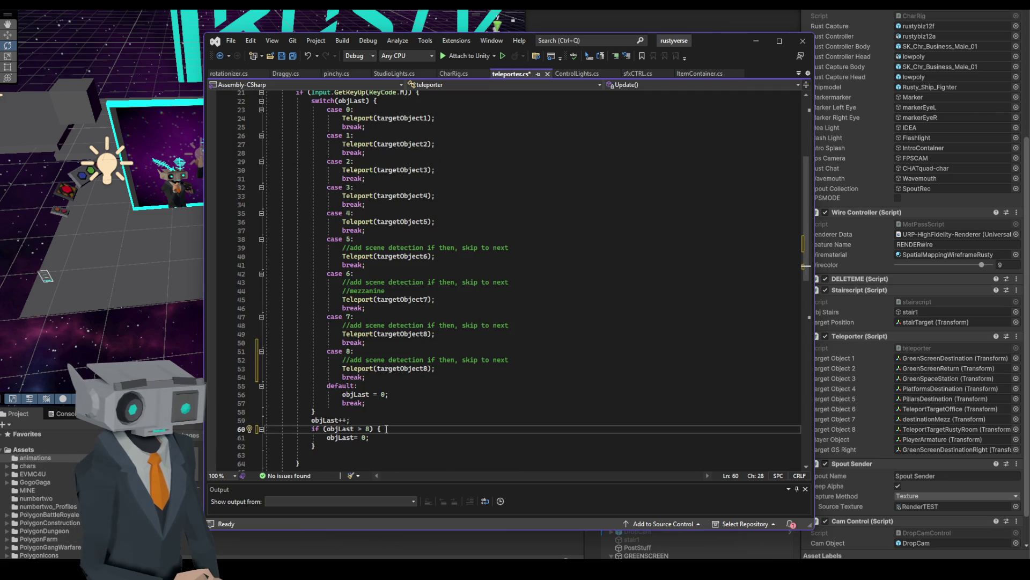
{"action": "left_click", "coordinate": [474, 367]}
{"action": "key", "text": "BackSpace"}
{"action": "type", "text": "9"}
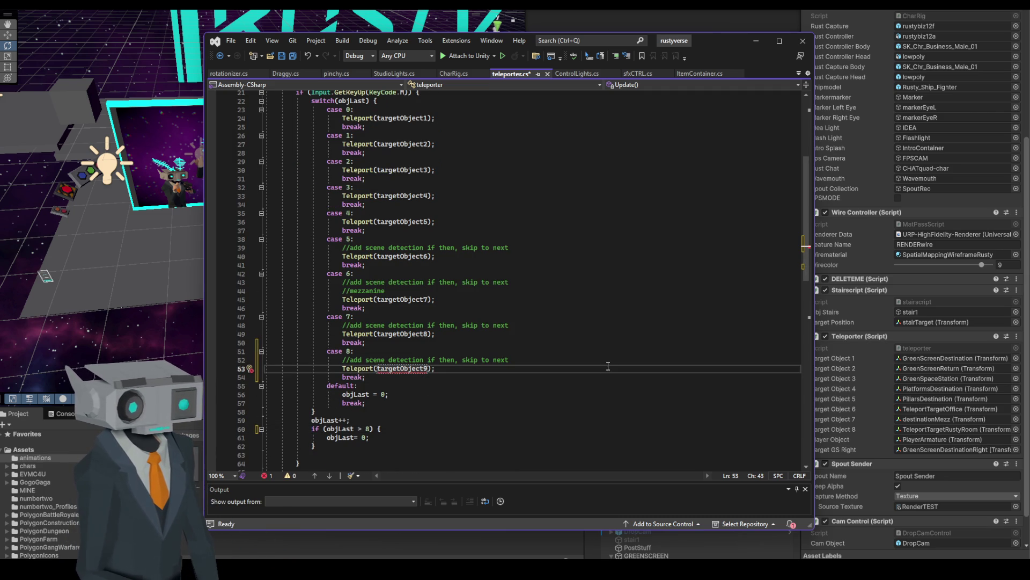
{"action": "scroll", "coordinate": [608, 366], "scroll_direction": "up", "scroll_amount": 1}
{"action": "left_click", "coordinate": [514, 389]}
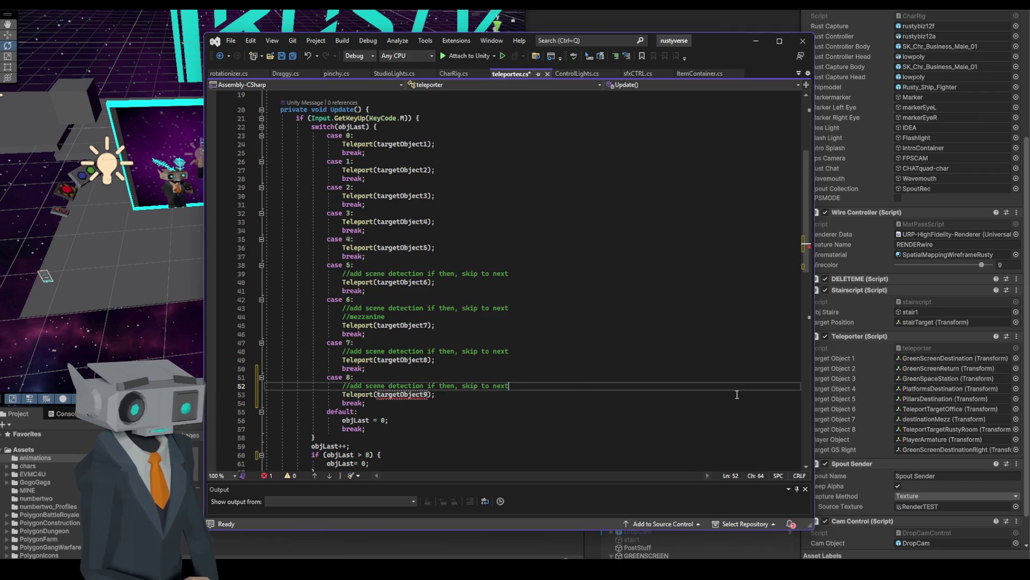
{"action": "mouse_move", "coordinate": [396, 395]}
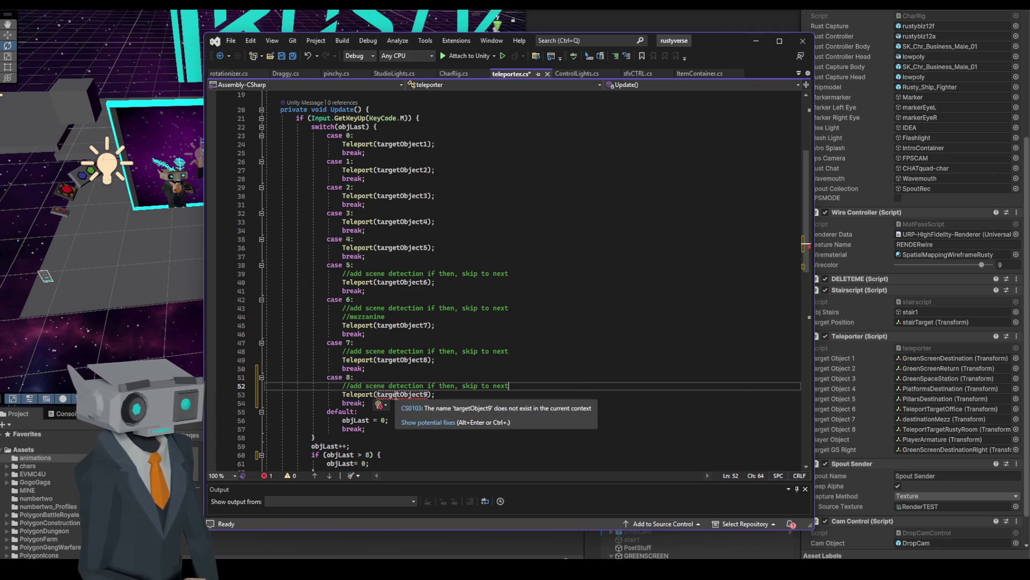
- Declare a targetObject9 SerializeField below targetObject8 and save teleporter.cs
{"action": "scroll", "coordinate": [558, 399], "scroll_direction": "up", "scroll_amount": 6}
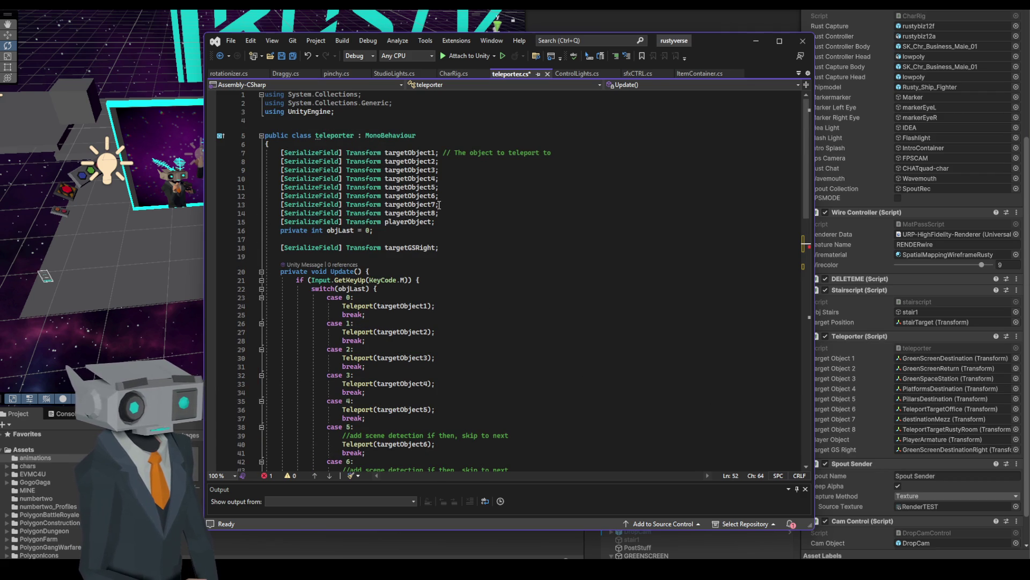
{"action": "left_click_drag", "start_coordinate": [442, 214], "coordinate": [282, 218]}
{"action": "key", "text": "ctrl+c"}
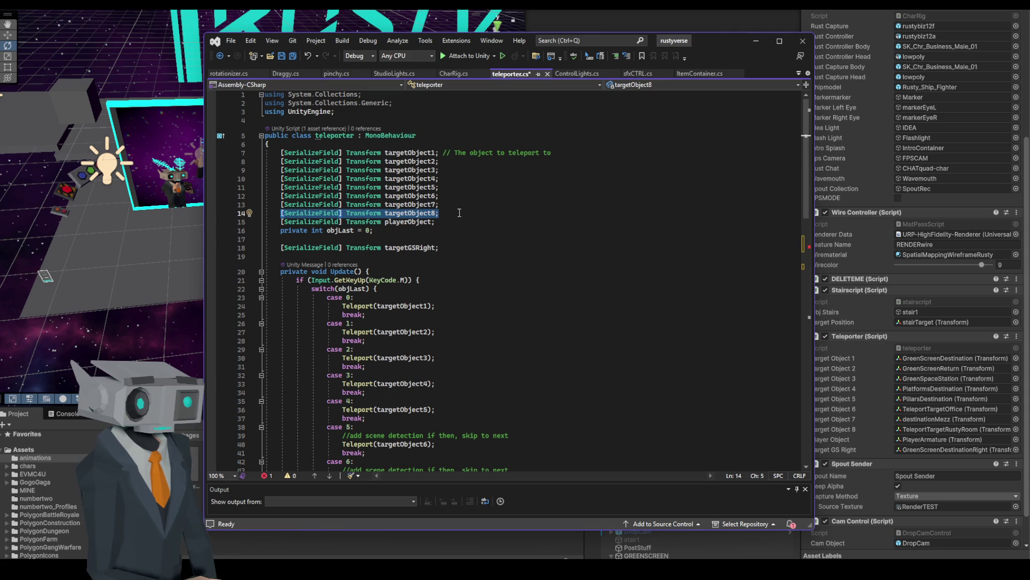
{"action": "left_click", "coordinate": [451, 214]}
{"action": "key", "text": "Return"}
{"action": "key", "text": "ctrl+v"}
{"action": "key", "text": "Left"}
{"action": "key", "text": "BackSpace"}
{"action": "type", "text": "9"}
{"action": "left_click", "coordinate": [526, 205]}
{"action": "left_click", "coordinate": [282, 55]}
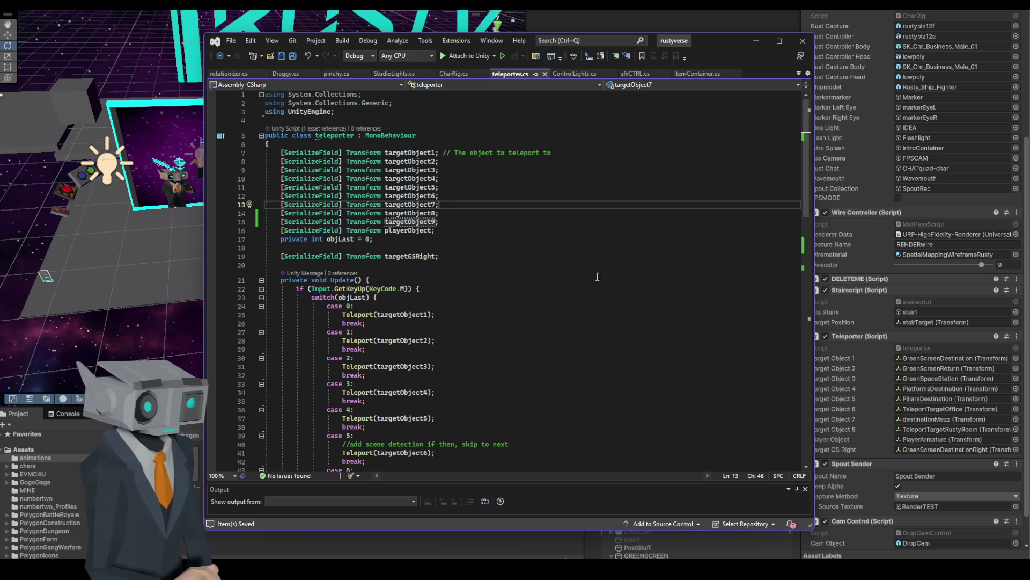
{"action": "mouse_move", "coordinate": [728, 41]}
{"action": "left_mouse_down"}
{"action": "mouse_move", "coordinate": [736, 236]}
{"action": "mouse_move", "coordinate": [661, 61]}
{"action": "left_mouse_up"}
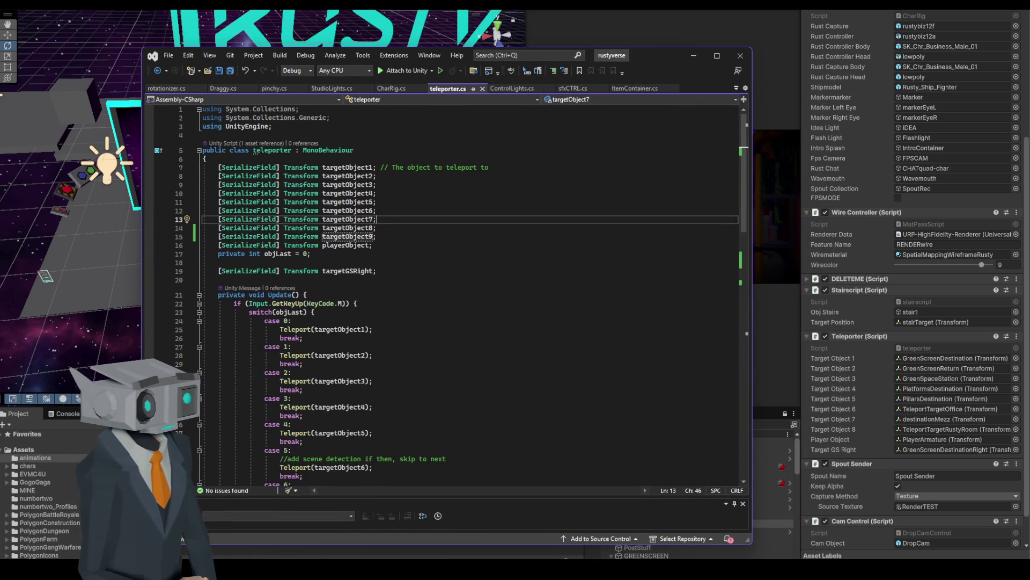
- Back in Unity, assign TeleportTargetPlatforms to the Teleporter's Target Object 9 slot
{"action": "scroll", "coordinate": [887, 381], "scroll_direction": "up", "scroll_amount": 5}
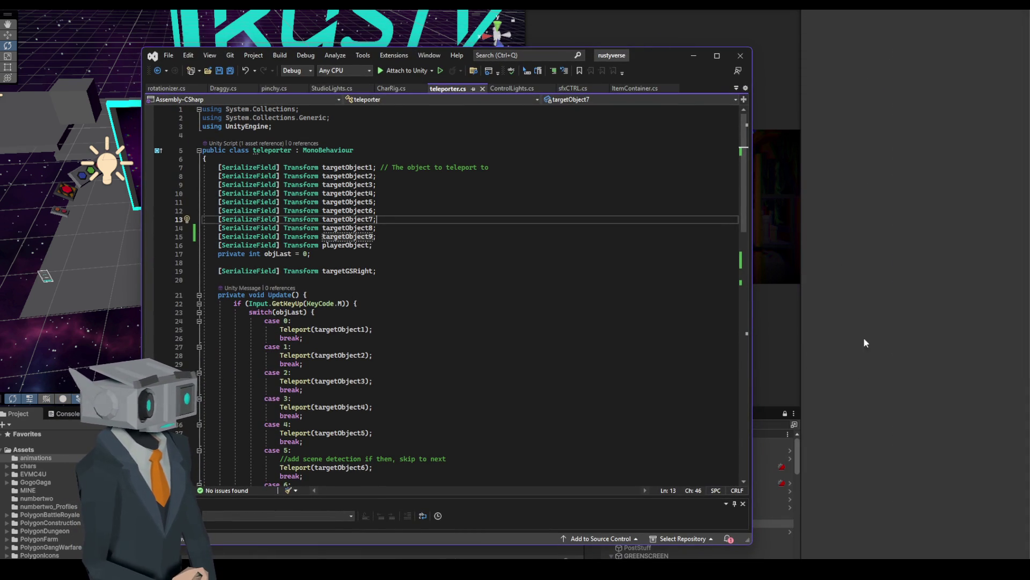
{"action": "scroll", "coordinate": [923, 361], "scroll_direction": "down", "scroll_amount": 5}
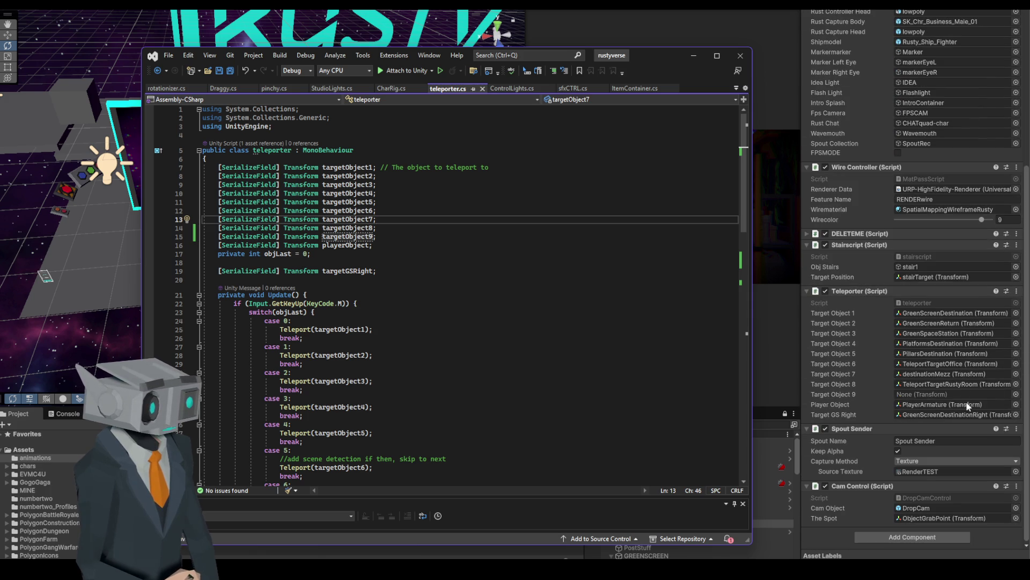
{"action": "left_click", "coordinate": [694, 55]}
{"action": "scroll", "coordinate": [665, 511], "scroll_direction": "down", "scroll_amount": 10}
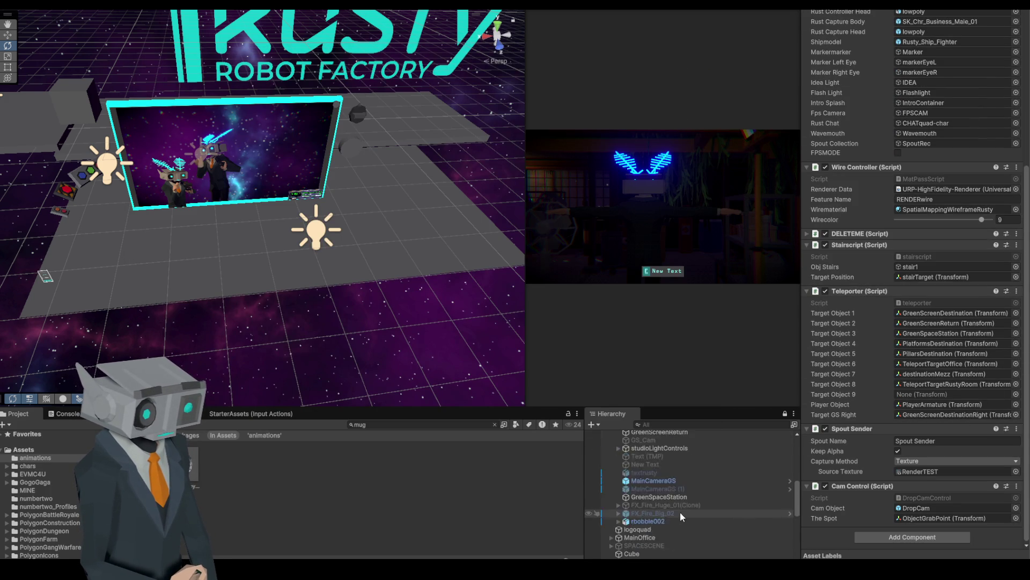
{"action": "scroll", "coordinate": [659, 471], "scroll_direction": "up", "scroll_amount": 5}
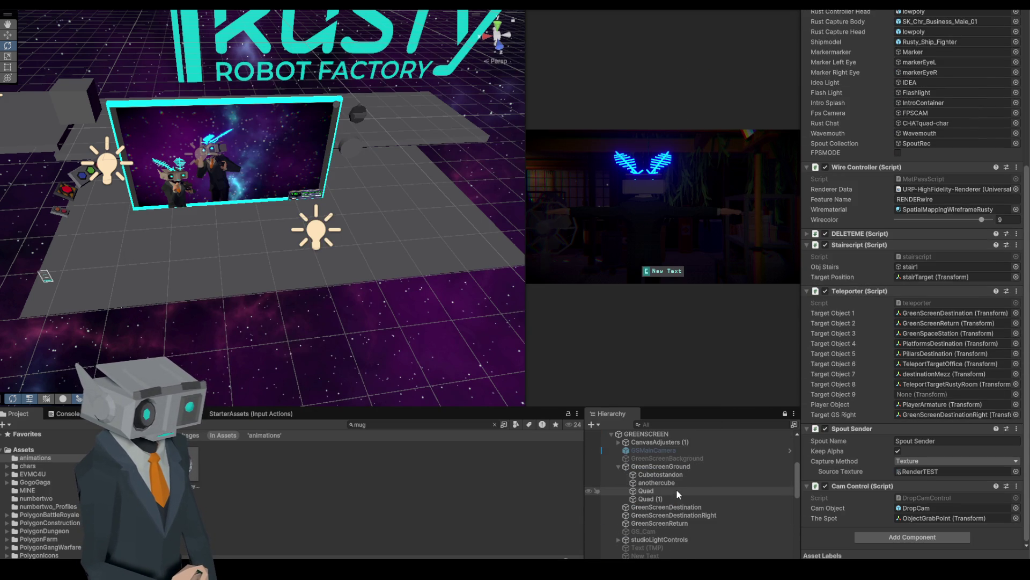
{"action": "scroll", "coordinate": [656, 472], "scroll_direction": "down", "scroll_amount": 5}
{"action": "scroll", "coordinate": [677, 489], "scroll_direction": "down", "scroll_amount": 2}
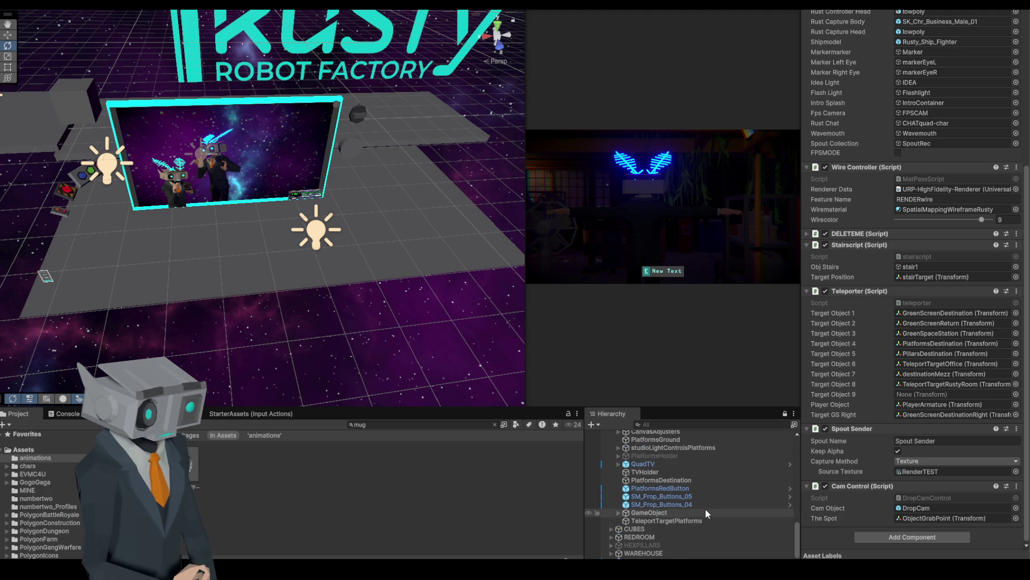
{"action": "mouse_move", "coordinate": [719, 520]}
{"action": "left_mouse_down"}
{"action": "mouse_move", "coordinate": [749, 512]}
{"action": "mouse_move", "coordinate": [916, 398]}
{"action": "left_mouse_up"}
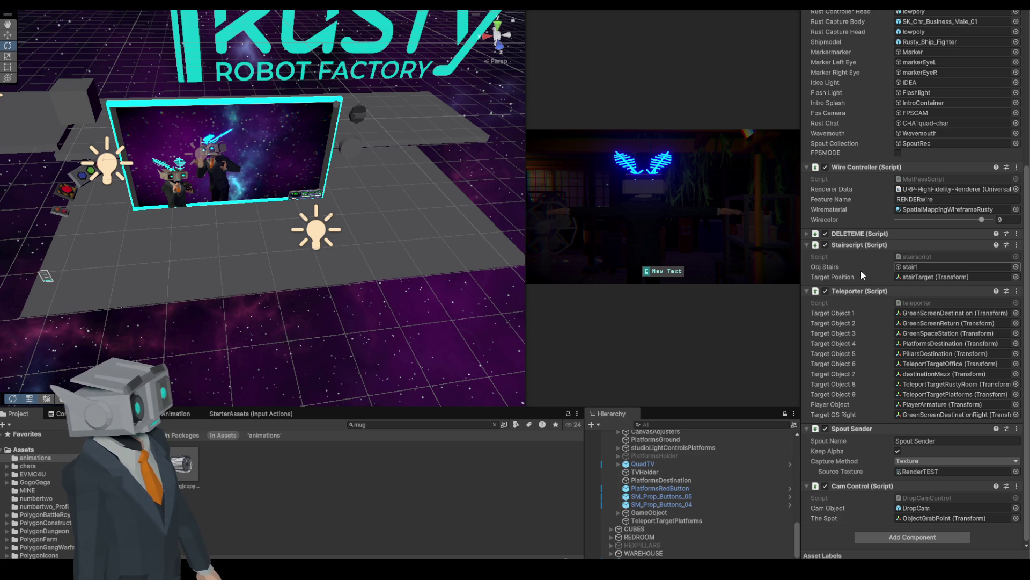
{"action": "left_click", "coordinate": [1017, 245]}
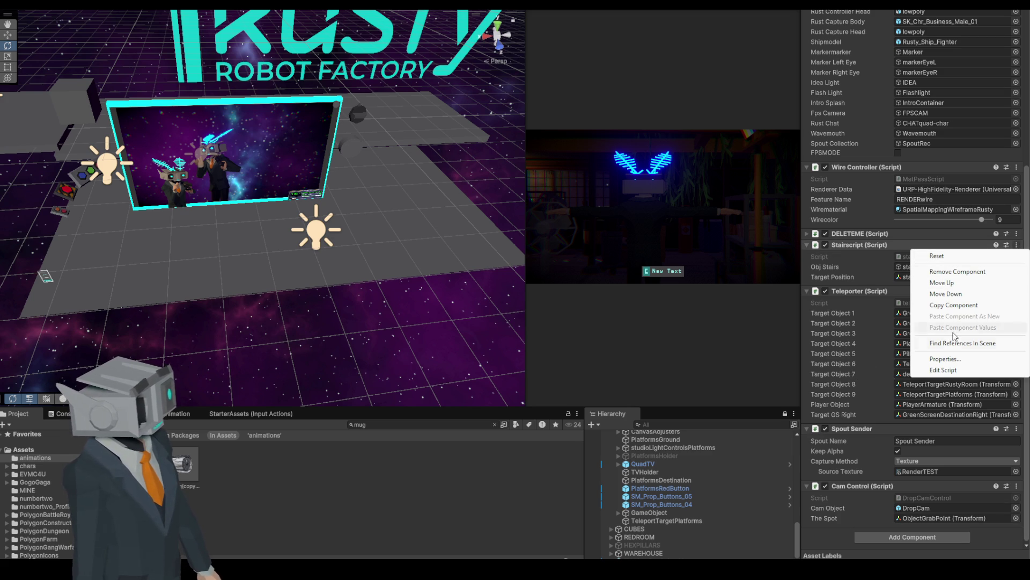
- Inspect stairscript.cs references to objStairs, dupObject and DuplicateObject, then close it and return to Unity
{"action": "left_click", "coordinate": [953, 372]}
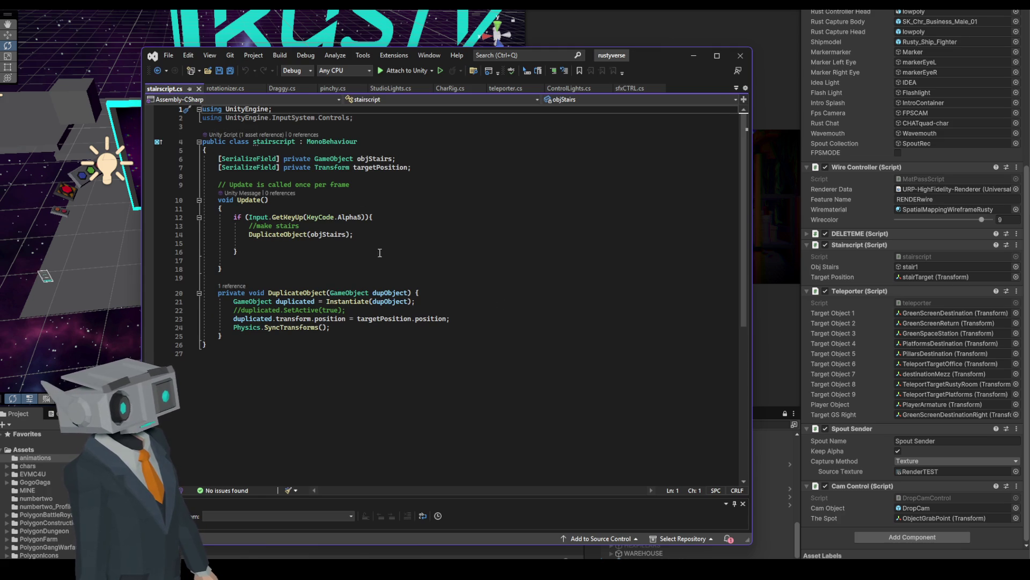
{"action": "double_click", "coordinate": [318, 235]}
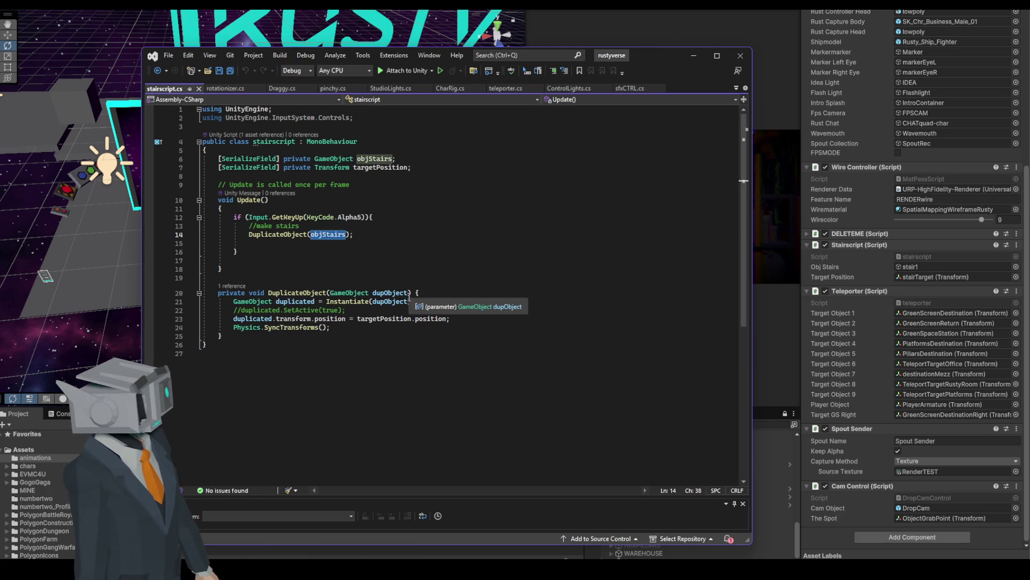
{"action": "left_click", "coordinate": [471, 230]}
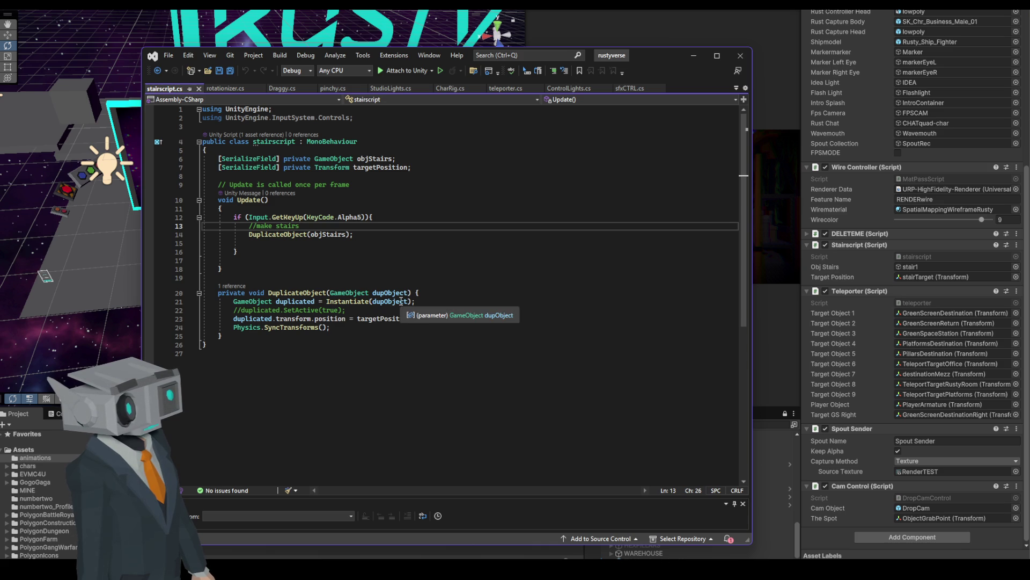
{"action": "left_click", "coordinate": [376, 292]}
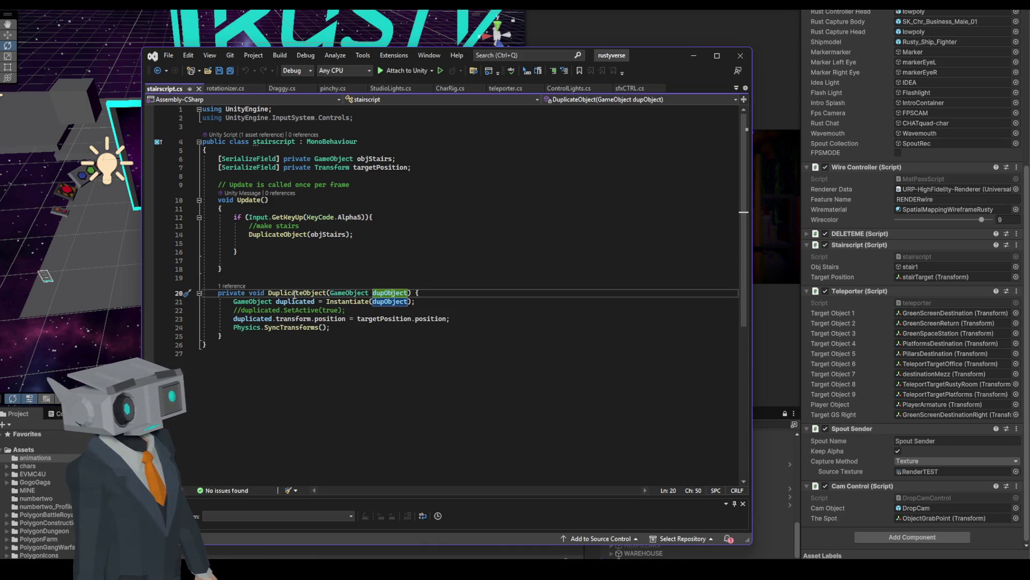
{"action": "left_click", "coordinate": [295, 294]}
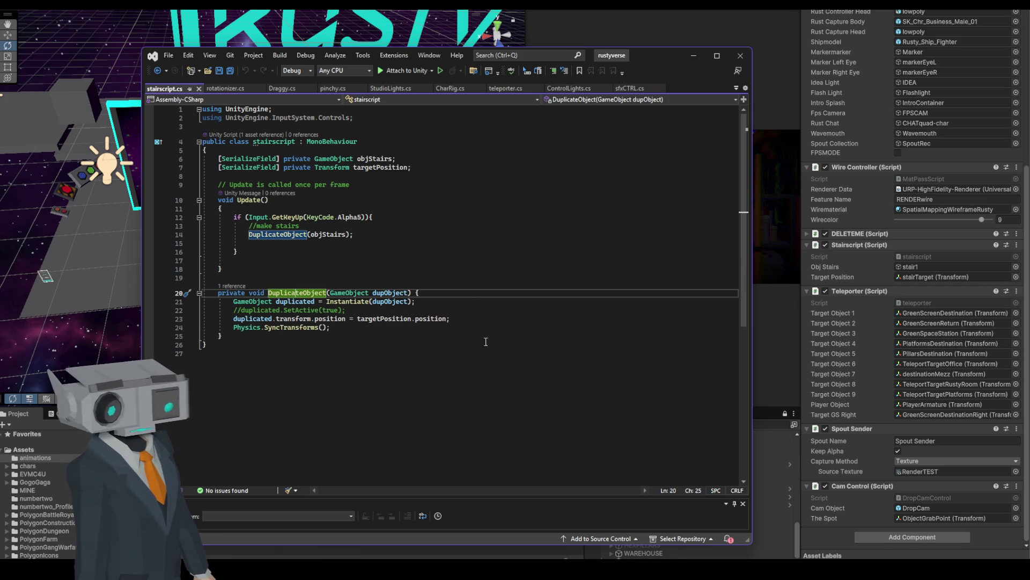
{"action": "left_click", "coordinate": [198, 89]}
{"action": "left_click", "coordinate": [686, 61]}
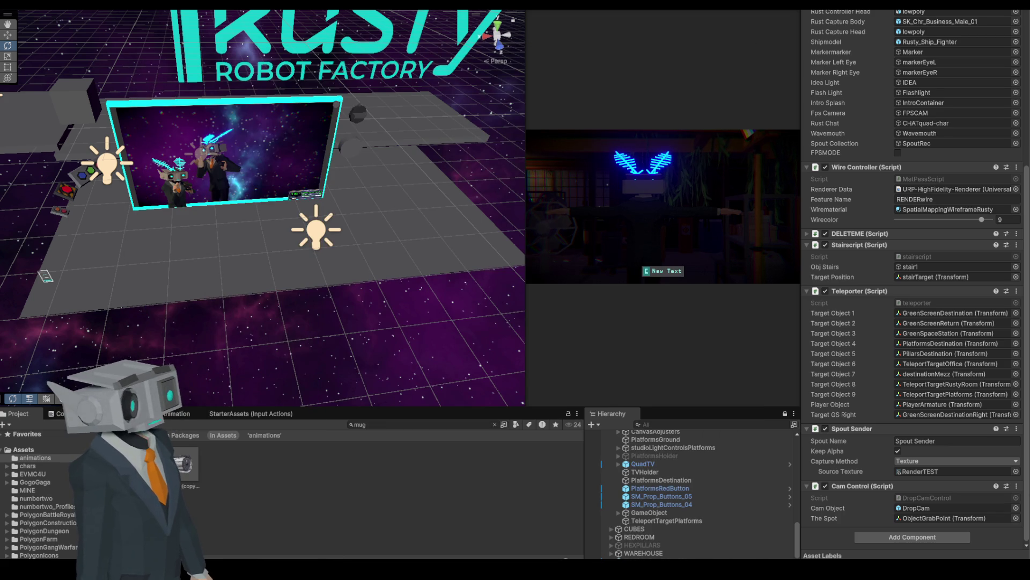
- Run the Rusty Robot Factory scene in play mode
{"action": "key", "text": "alt+f"}
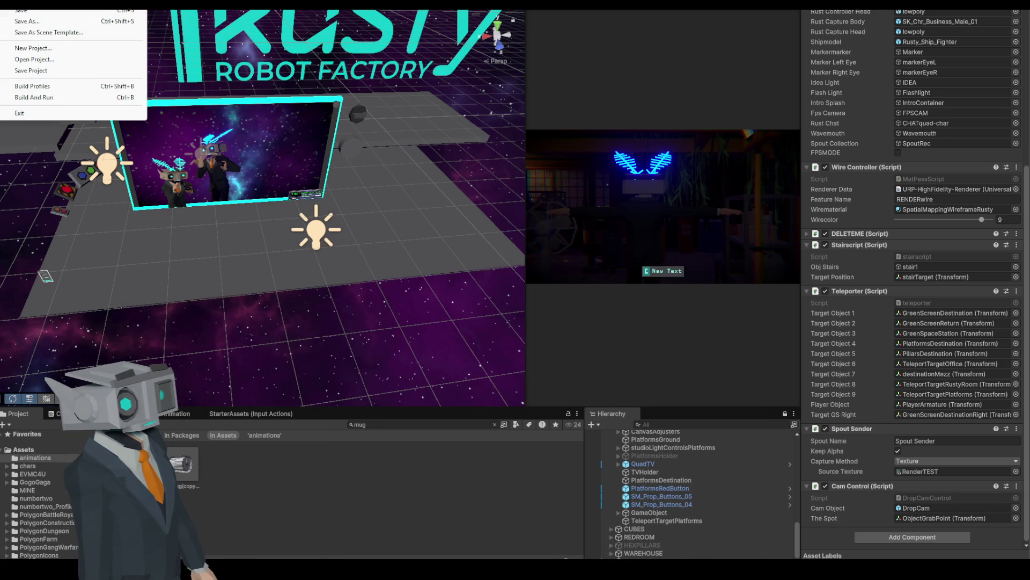
{"action": "left_click", "coordinate": [24, 11]}
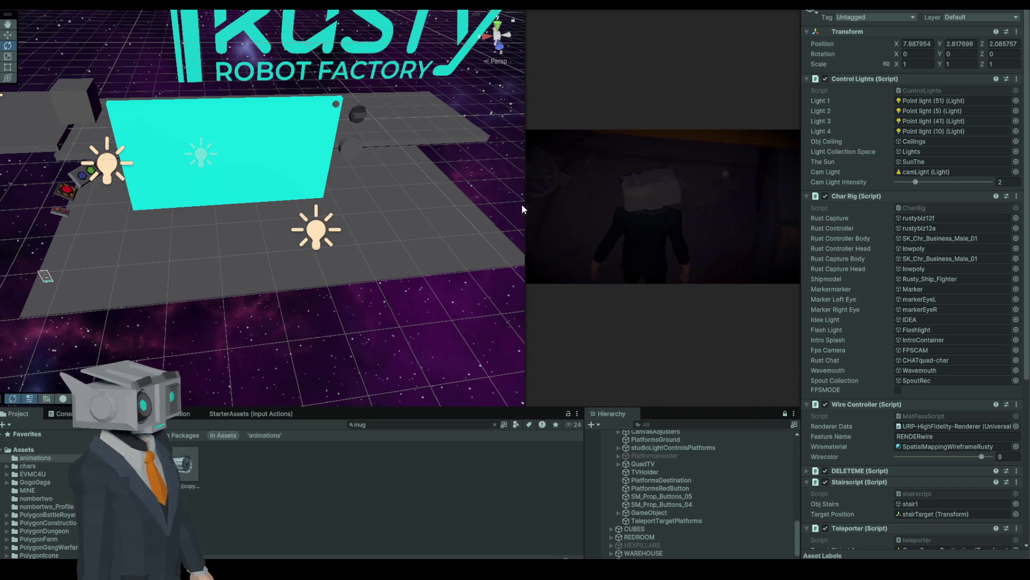
- Widen the running Game view to watch the character by the glowing TV screen
{"action": "left_click_drag", "start_coordinate": [525, 94], "coordinate": [271, 121]}
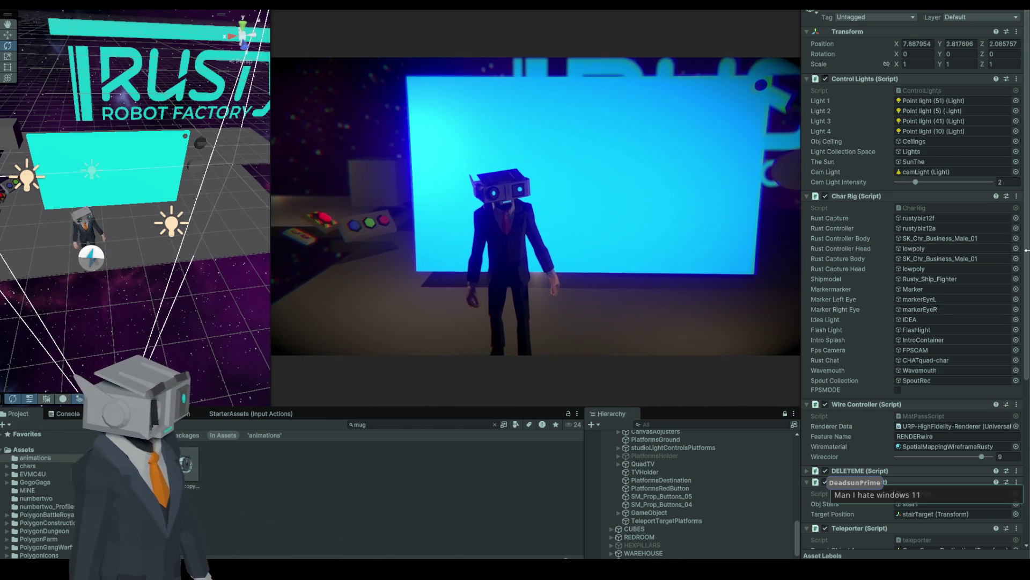
{"action": "scroll", "coordinate": [902, 321], "scroll_direction": "down", "scroll_amount": 5}
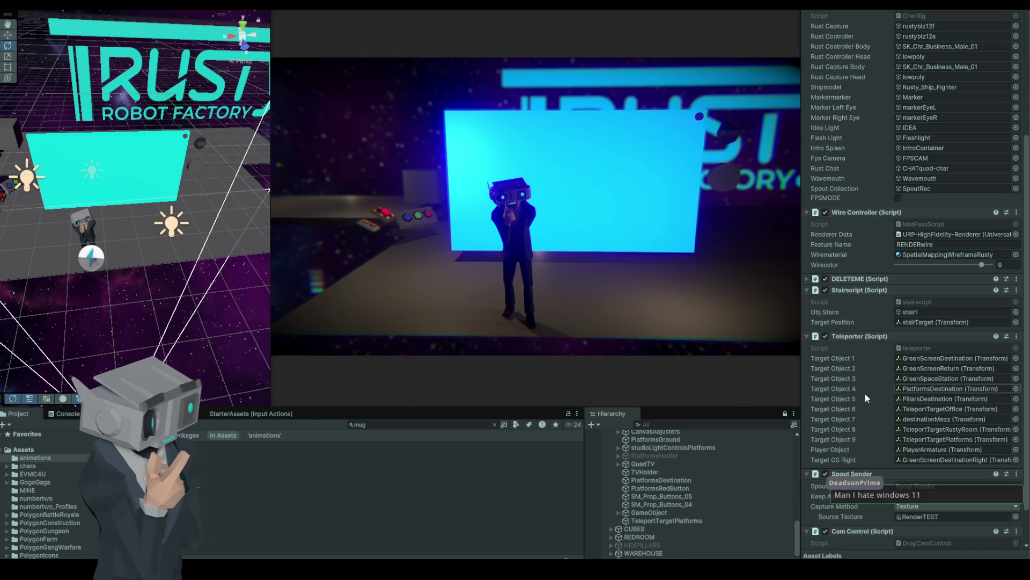
- Ping the PillarsDestination teleport target and browse the HEXPILLARS group in the Hierarchy
{"action": "left_click", "coordinate": [987, 396]}
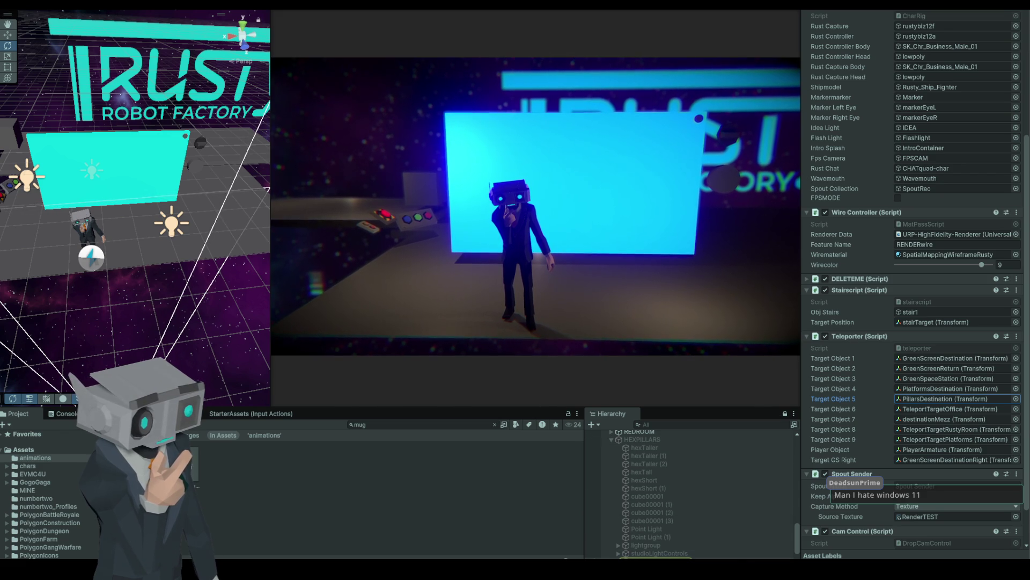
{"action": "left_click", "coordinate": [637, 440]}
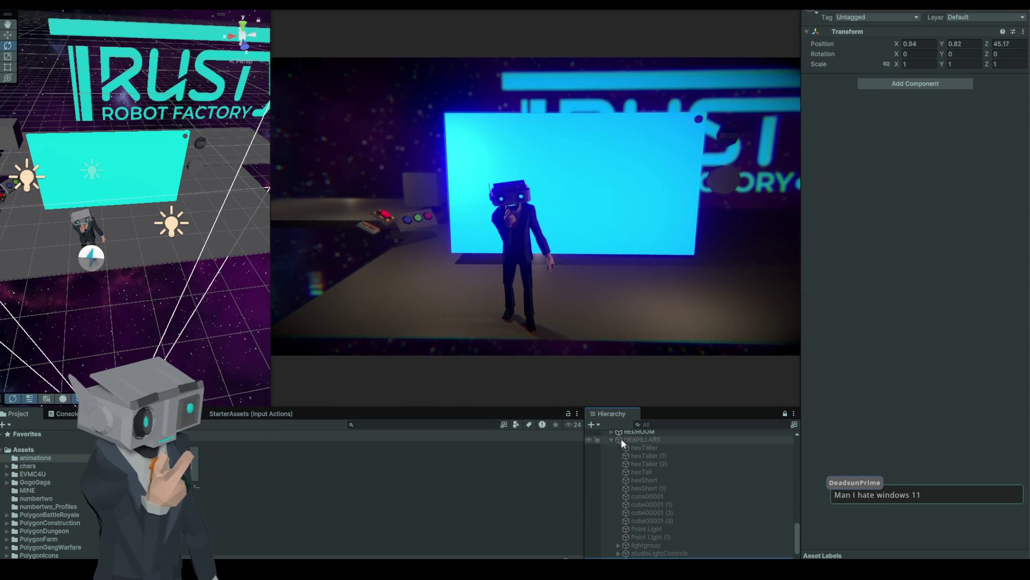
{"action": "left_click", "coordinate": [612, 438]}
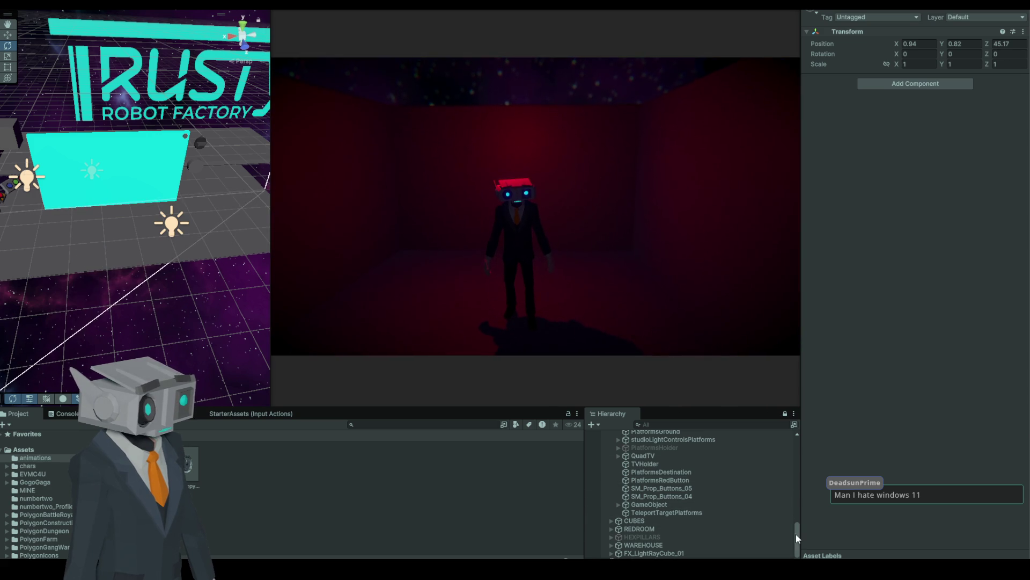
{"action": "left_click_drag", "start_coordinate": [796, 534], "coordinate": [804, 447]}
{"action": "scroll", "coordinate": [661, 459], "scroll_direction": "down", "scroll_amount": 5}
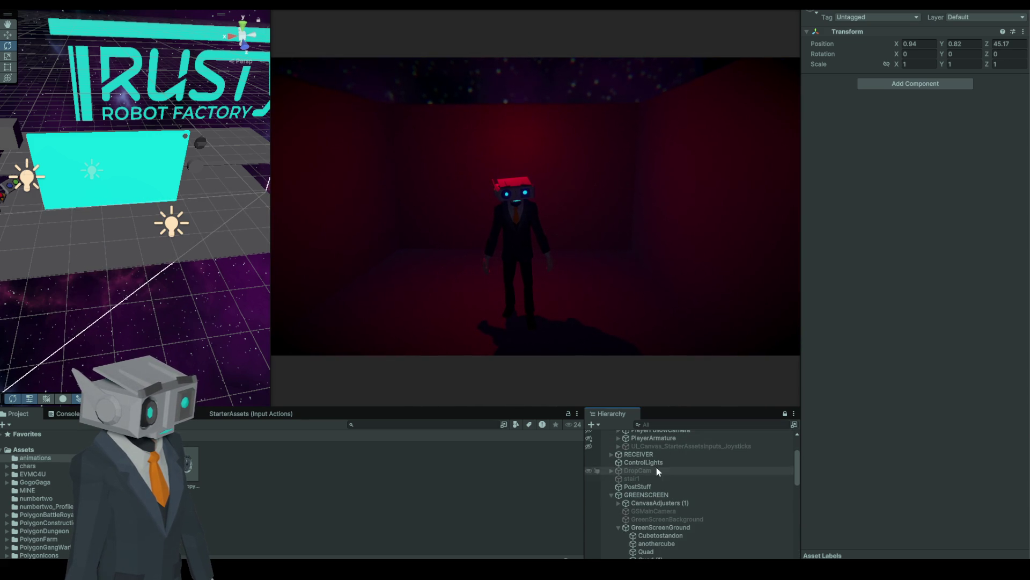
- Select ControlLights, teleport the character in the running game, and check the GreenScreenReturn target
{"action": "left_click", "coordinate": [656, 462]}
{"action": "scroll", "coordinate": [992, 364], "scroll_direction": "down", "scroll_amount": 5}
{"action": "scroll", "coordinate": [992, 363], "scroll_direction": "down", "scroll_amount": 1}
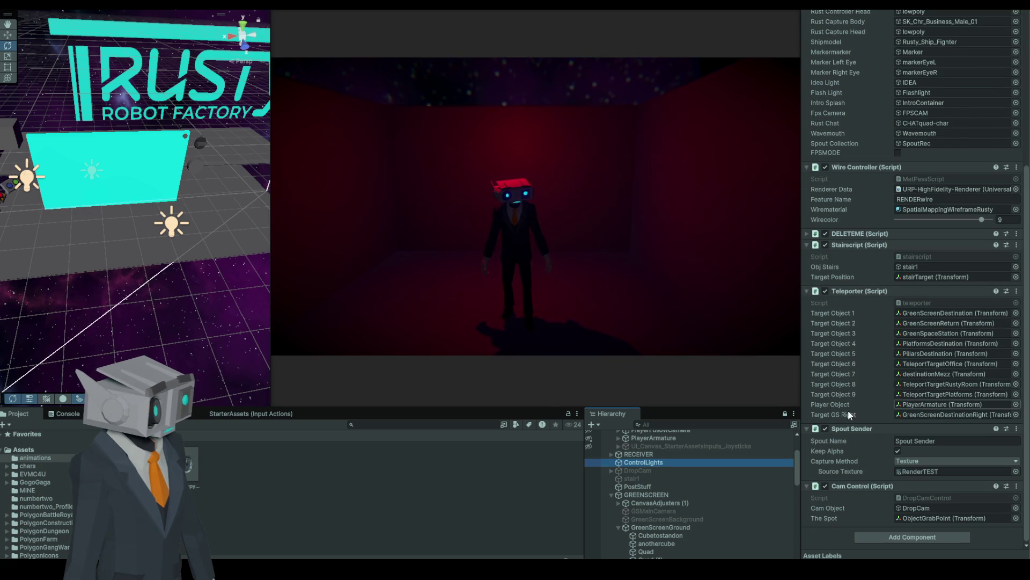
{"action": "left_click", "coordinate": [519, 268]}
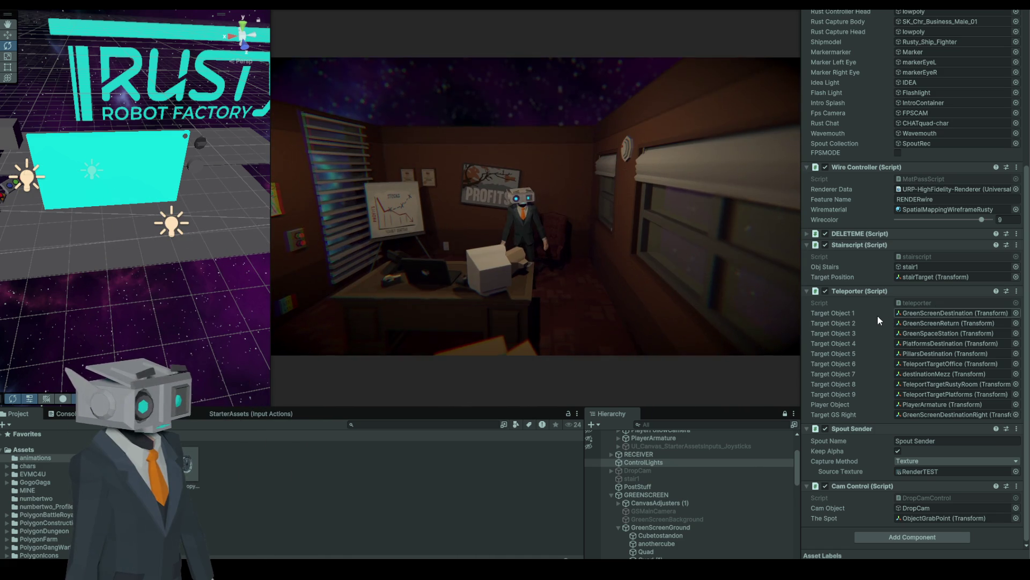
{"action": "left_click", "coordinate": [875, 324]}
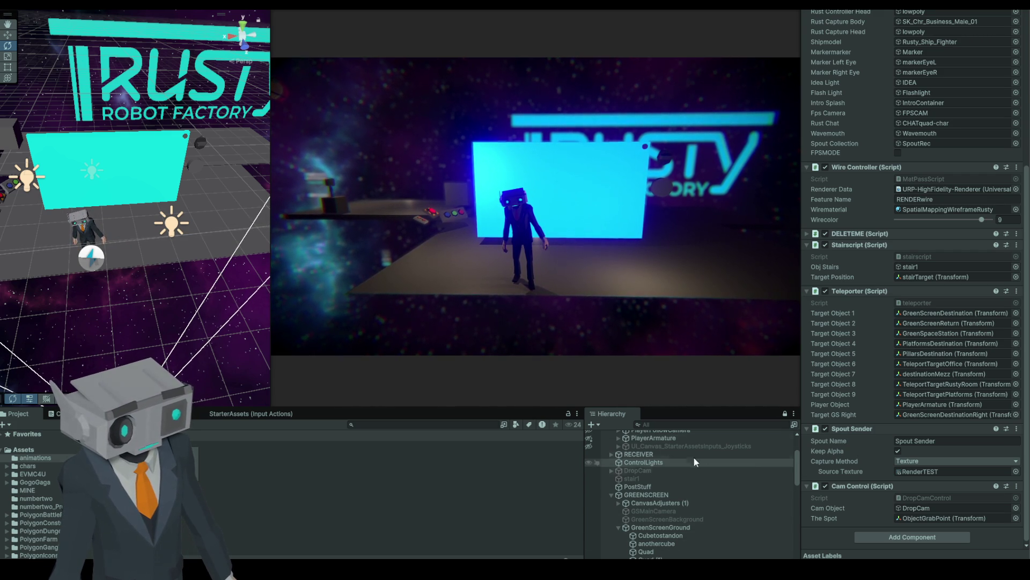
{"action": "mouse_move", "coordinate": [796, 473]}
{"action": "left_mouse_down"}
{"action": "mouse_move", "coordinate": [804, 554]}
{"action": "mouse_move", "coordinate": [806, 522]}
{"action": "mouse_move", "coordinate": [806, 538]}
{"action": "left_mouse_up"}
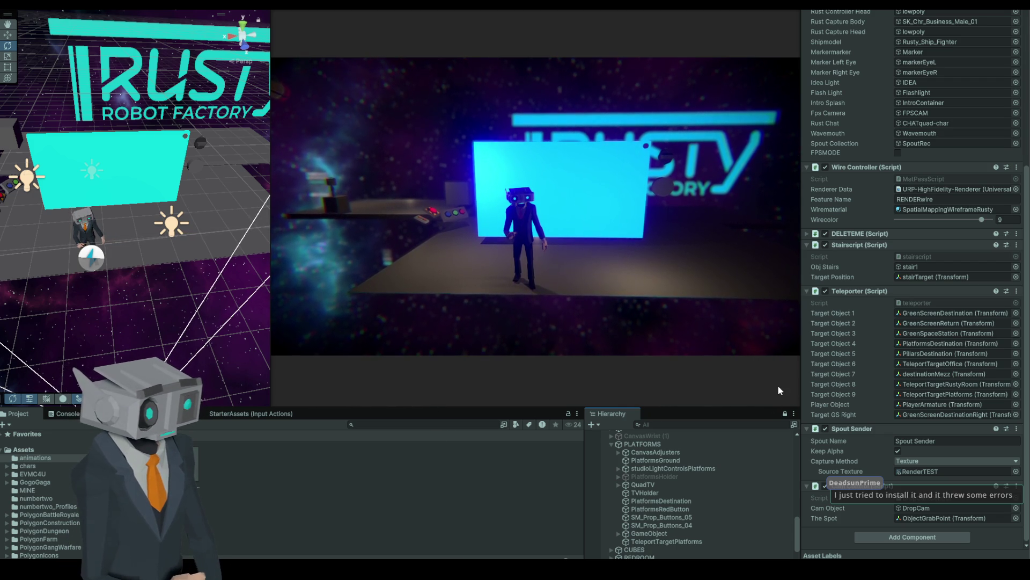
{"action": "scroll", "coordinate": [1019, 499], "scroll_direction": "up", "scroll_amount": 5}
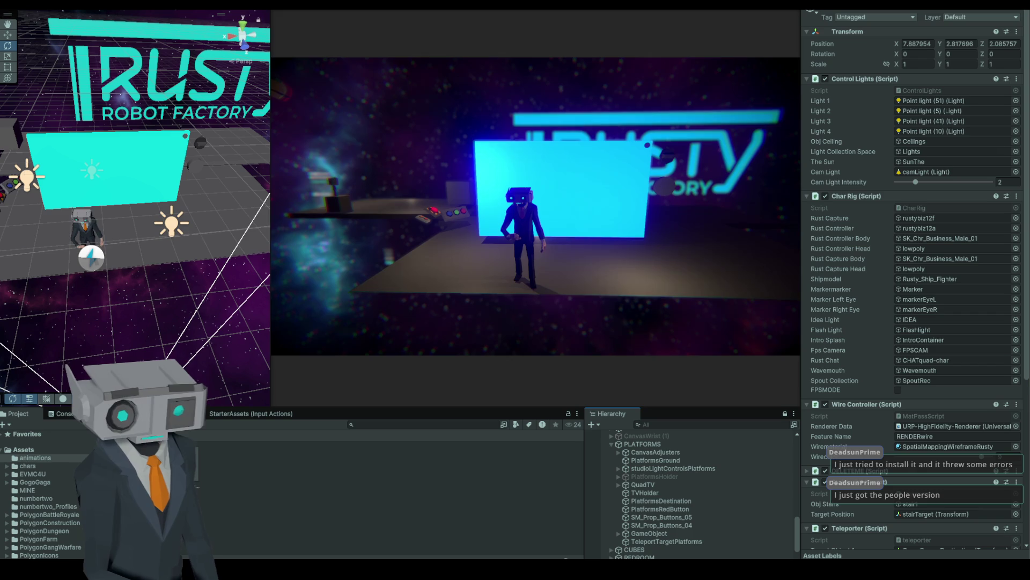
{"action": "left_click_drag", "start_coordinate": [1027, 364], "coordinate": [1027, 502]}
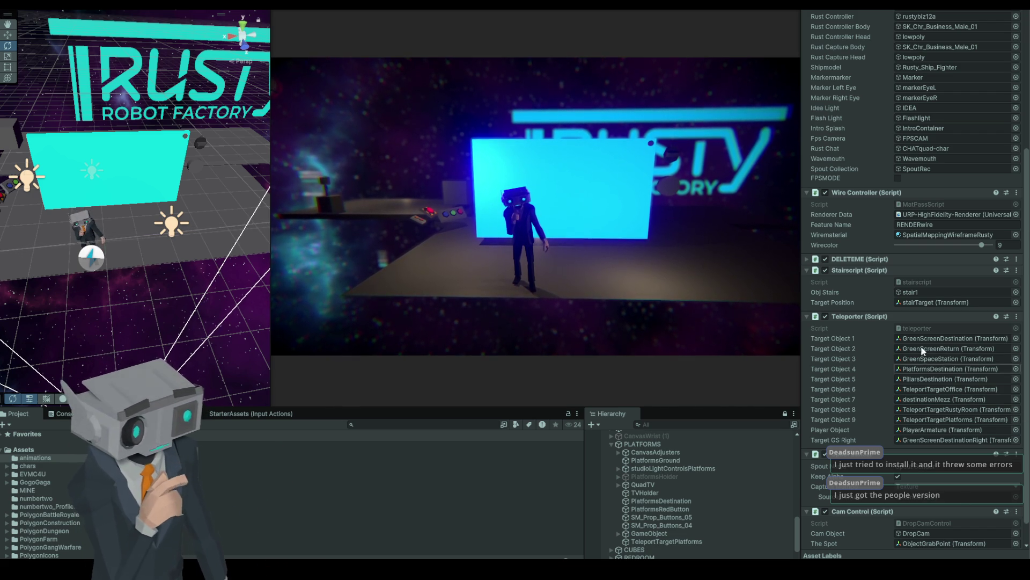
{"action": "left_click", "coordinate": [623, 321]}
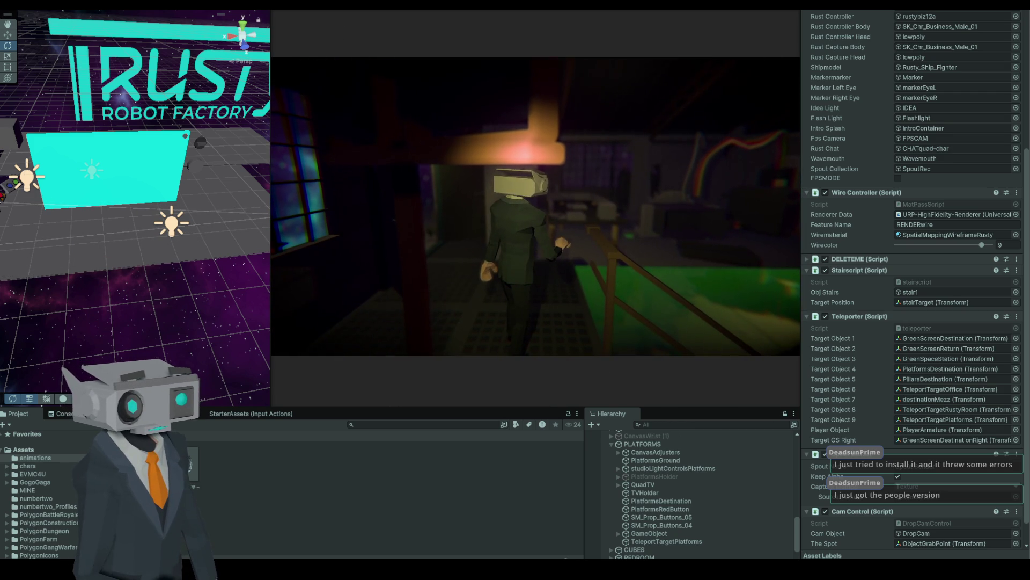
- Maximize the Game view to watch the robot character in the workshop while the game runs
{"action": "key", "text": "shift+space"}
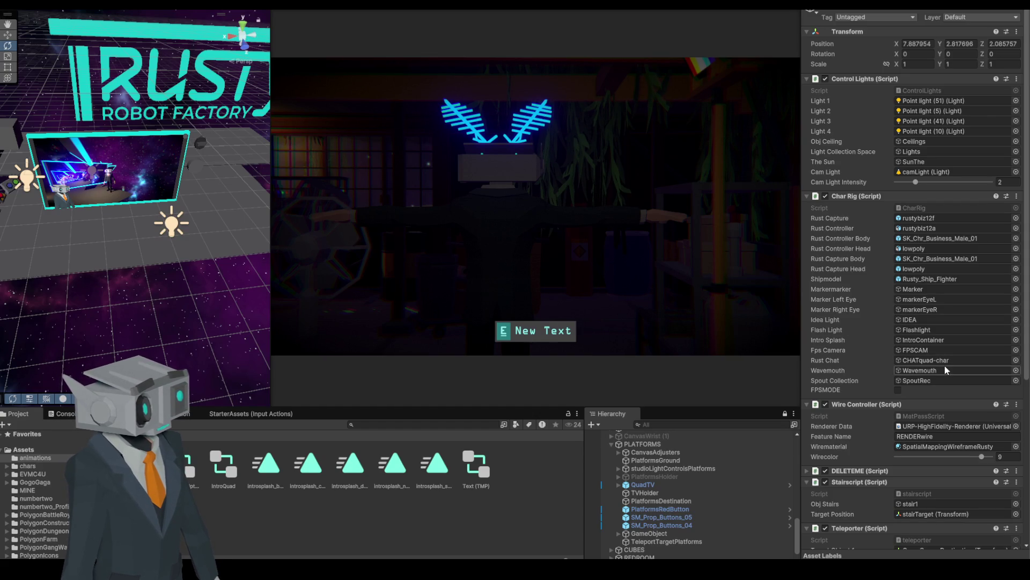
{"action": "scroll", "coordinate": [874, 455], "scroll_direction": "down", "scroll_amount": 6}
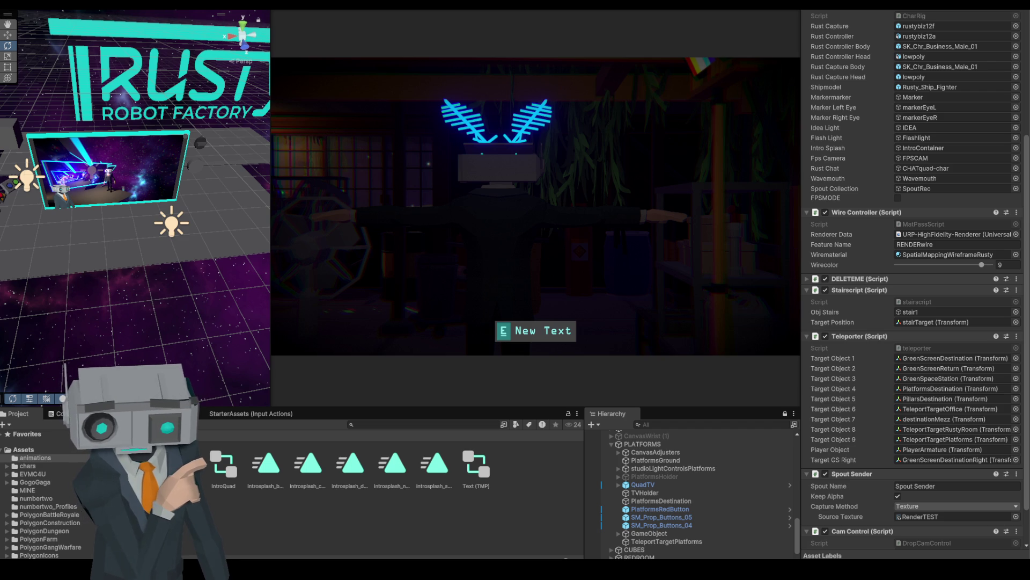
- Switch to Visual Studio to view teleporter.cs's Teleport method
{"action": "key", "text": "alt+Tab"}
- Review teleporter.cs, then move the code window aside and bring Unity forward to import the scripts
{"action": "scroll", "coordinate": [567, 296], "scroll_direction": "down", "scroll_amount": 8}
{"action": "scroll", "coordinate": [580, 297], "scroll_direction": "up", "scroll_amount": 4}
{"action": "scroll", "coordinate": [579, 298], "scroll_direction": "up", "scroll_amount": 4}
{"action": "scroll", "coordinate": [581, 297], "scroll_direction": "down", "scroll_amount": 20}
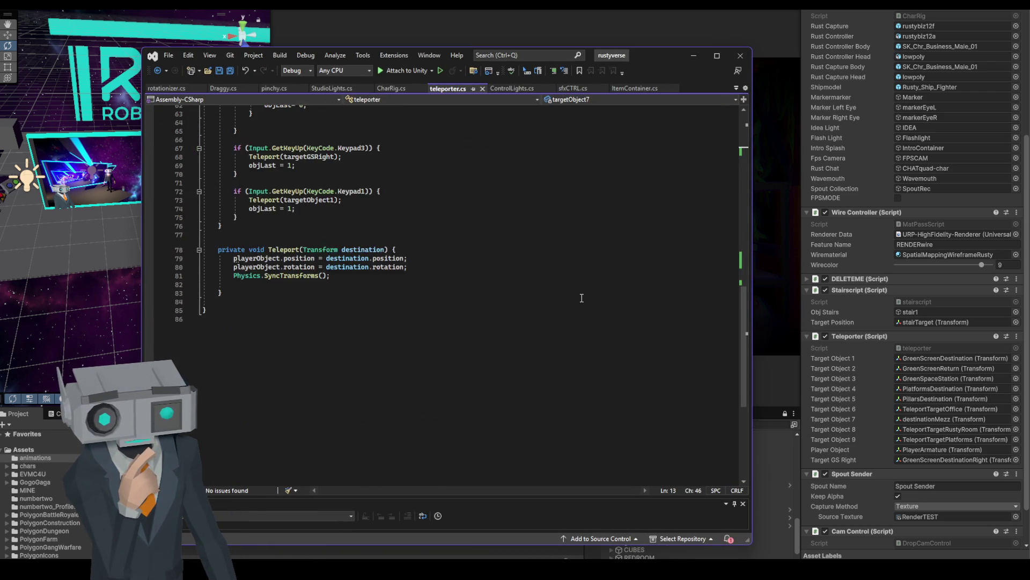
{"action": "scroll", "coordinate": [582, 298], "scroll_direction": "up", "scroll_amount": 6}
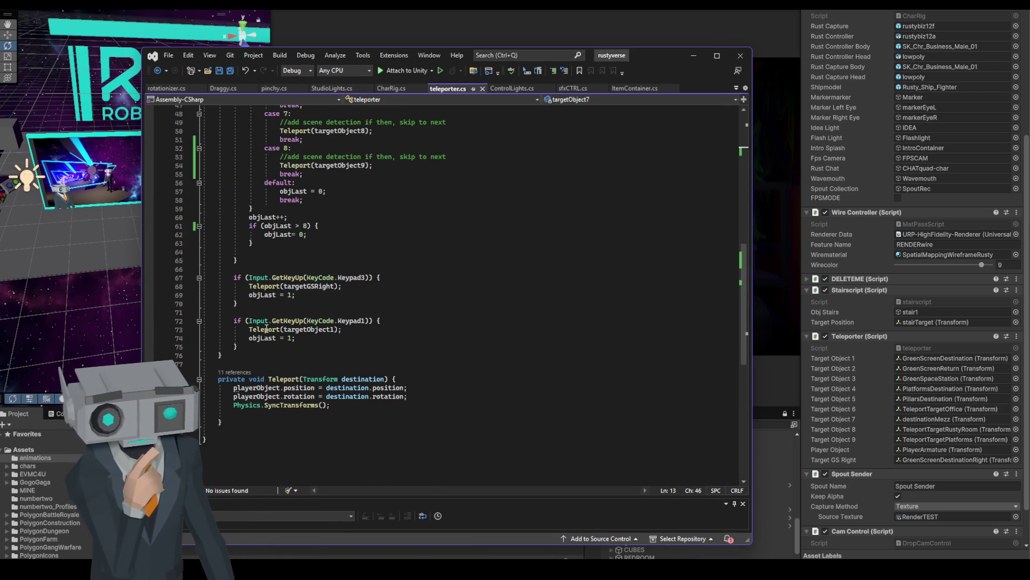
{"action": "scroll", "coordinate": [322, 303], "scroll_direction": "up", "scroll_amount": 4}
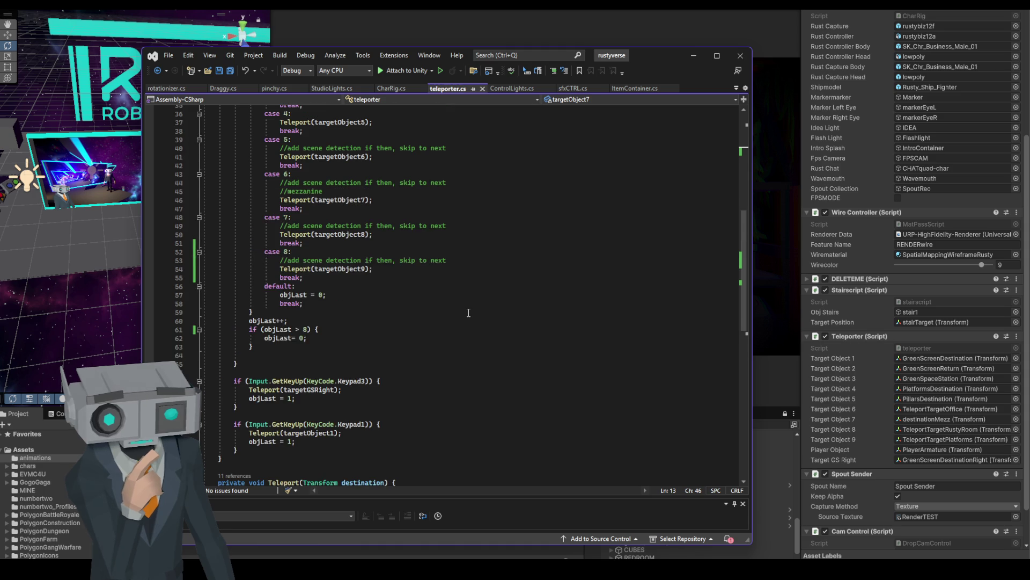
{"action": "scroll", "coordinate": [468, 312], "scroll_direction": "down", "scroll_amount": 2}
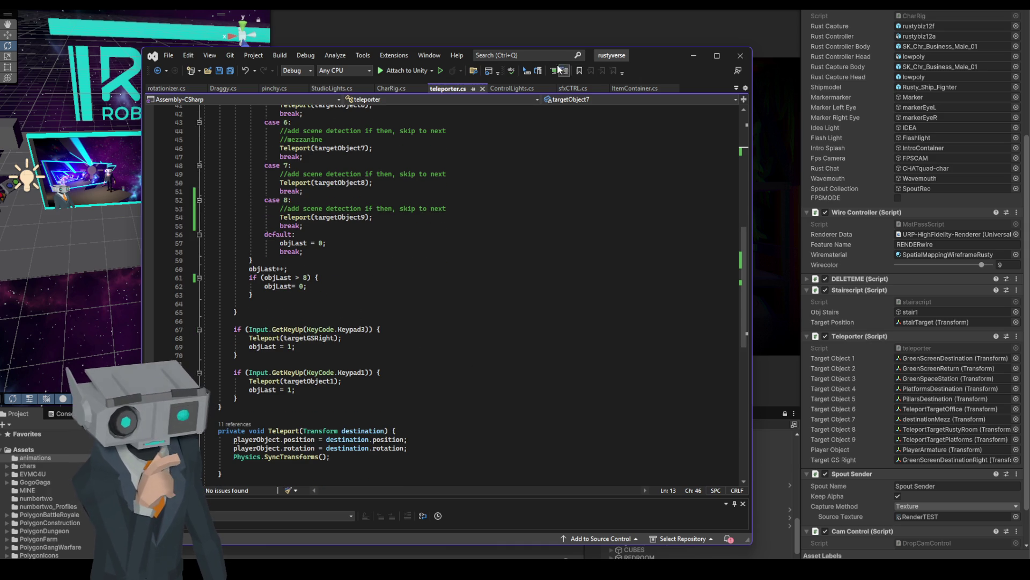
{"action": "left_click_drag", "start_coordinate": [656, 53], "coordinate": [606, 127]}
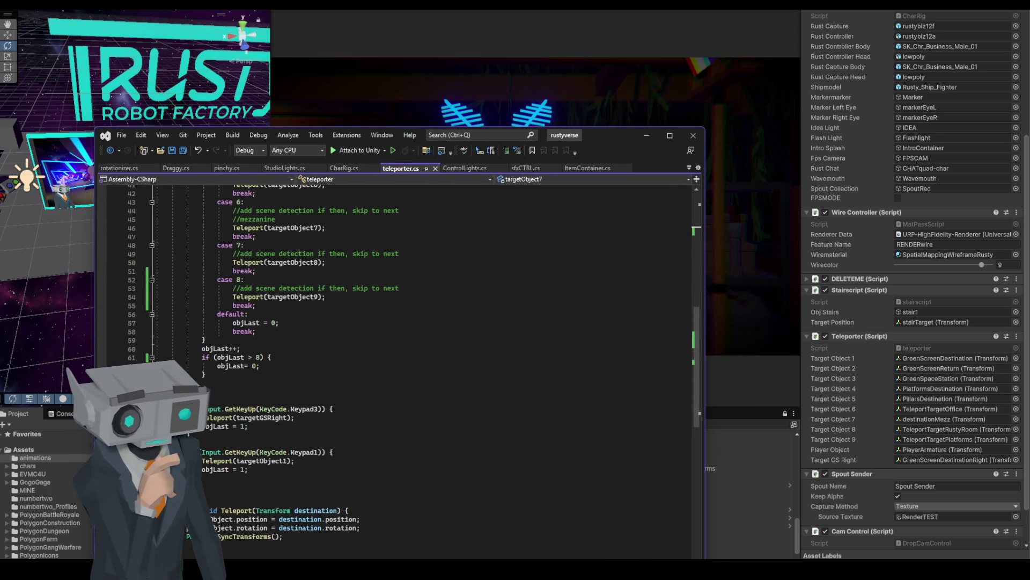
{"action": "left_click", "coordinate": [608, 119]}
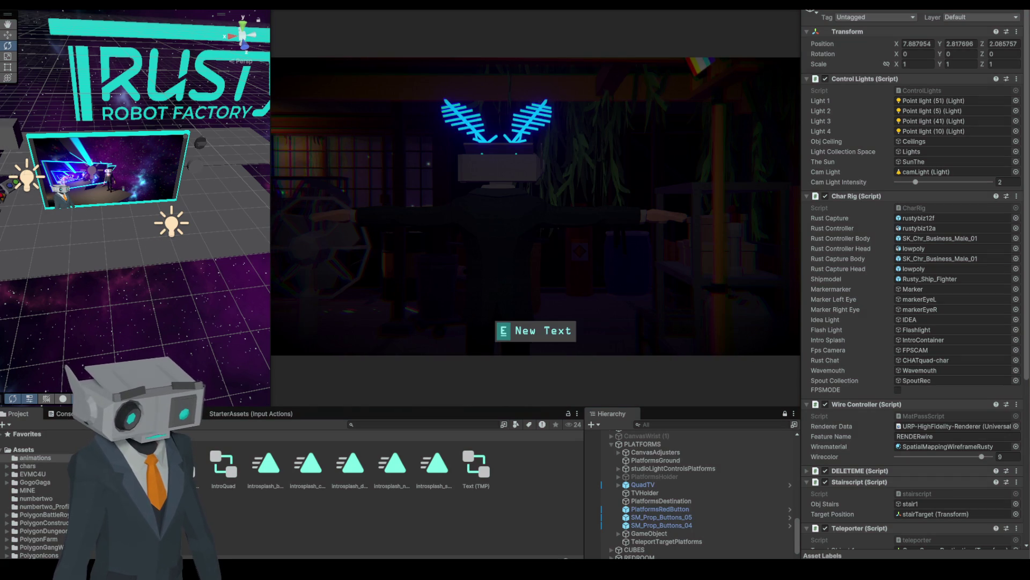
- Return to teleporter.cs and select the Keypad3 teleport block
{"action": "key", "text": "alt+Tab"}
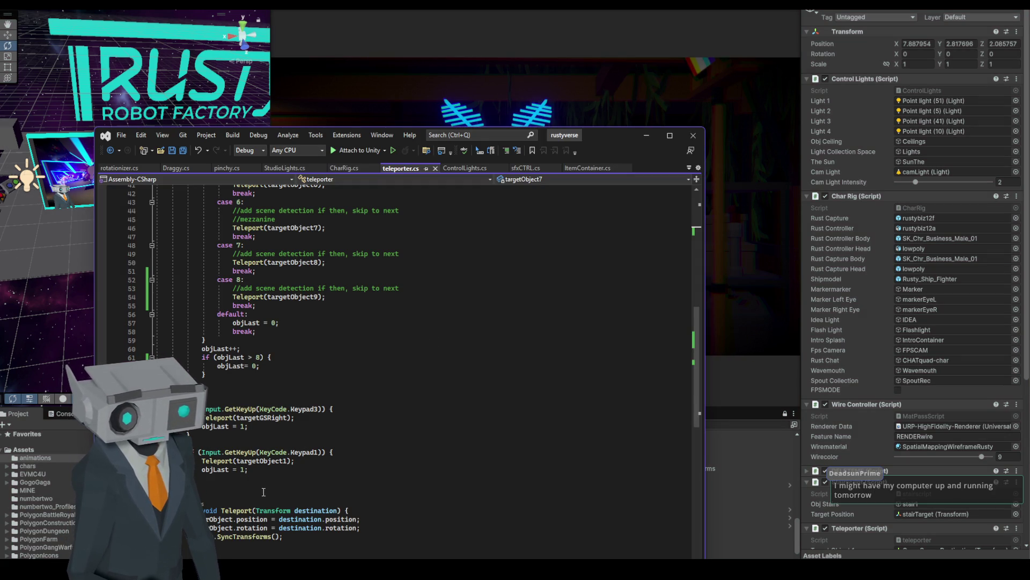
{"action": "scroll", "coordinate": [968, 431], "scroll_direction": "down", "scroll_amount": 5}
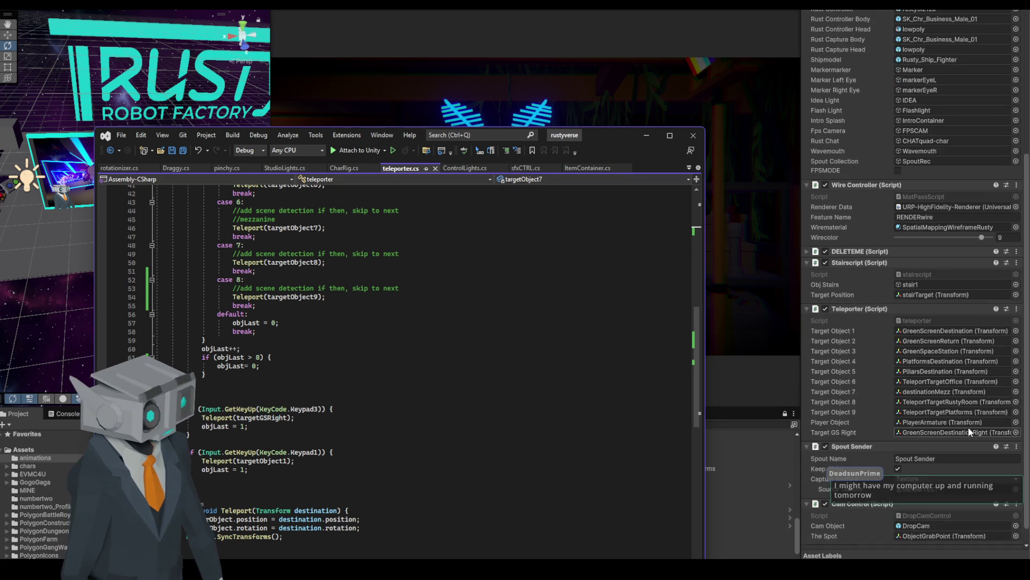
{"action": "scroll", "coordinate": [968, 426], "scroll_direction": "down", "scroll_amount": 1}
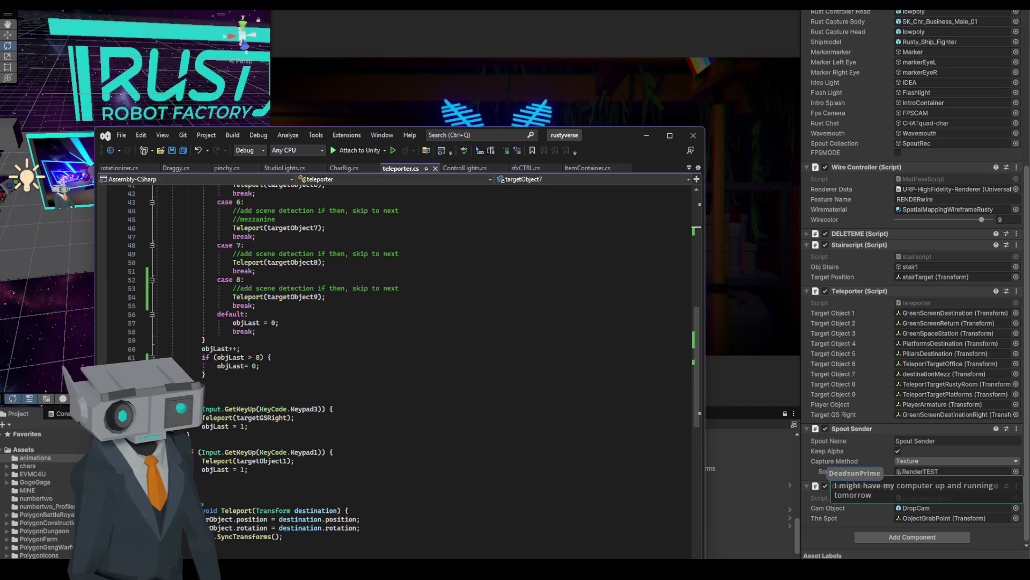
{"action": "mouse_move", "coordinate": [193, 408]}
{"action": "left_mouse_down"}
{"action": "mouse_move", "coordinate": [182, 417]}
{"action": "mouse_move", "coordinate": [212, 432]}
{"action": "left_mouse_up"}
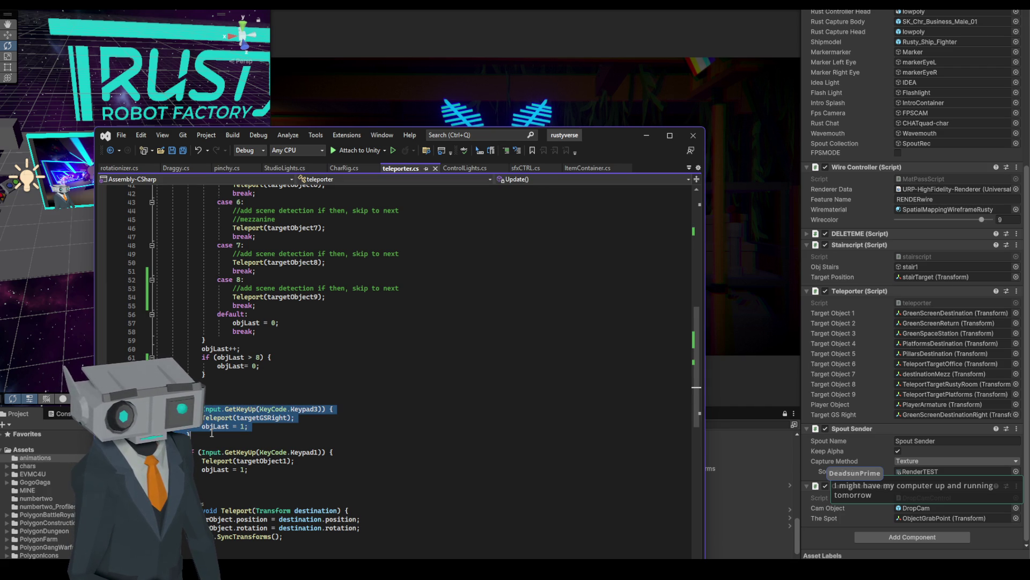
- Paste a copy of the Keypad3 block below the Keypad1 block and change its key to Keypad9
{"action": "left_click", "coordinate": [210, 432]}
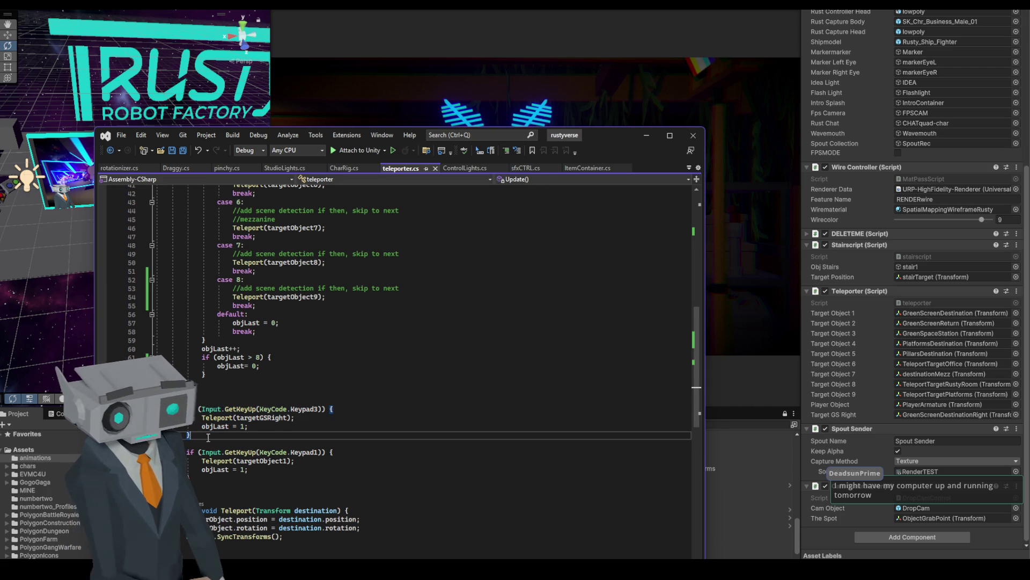
{"action": "left_click", "coordinate": [205, 478]}
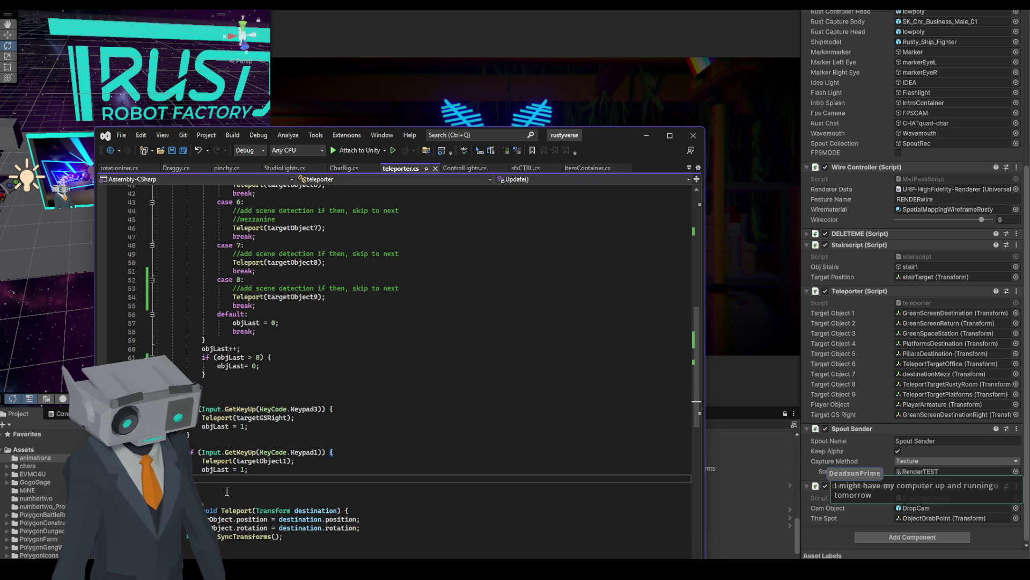
{"action": "key", "text": "Return"}
{"action": "key", "text": "Return"}
{"action": "key", "text": "ctrl+v"}
{"action": "left_click", "coordinate": [319, 496]}
{"action": "key", "text": "BackSpace"}
{"action": "type", "text": "9"}
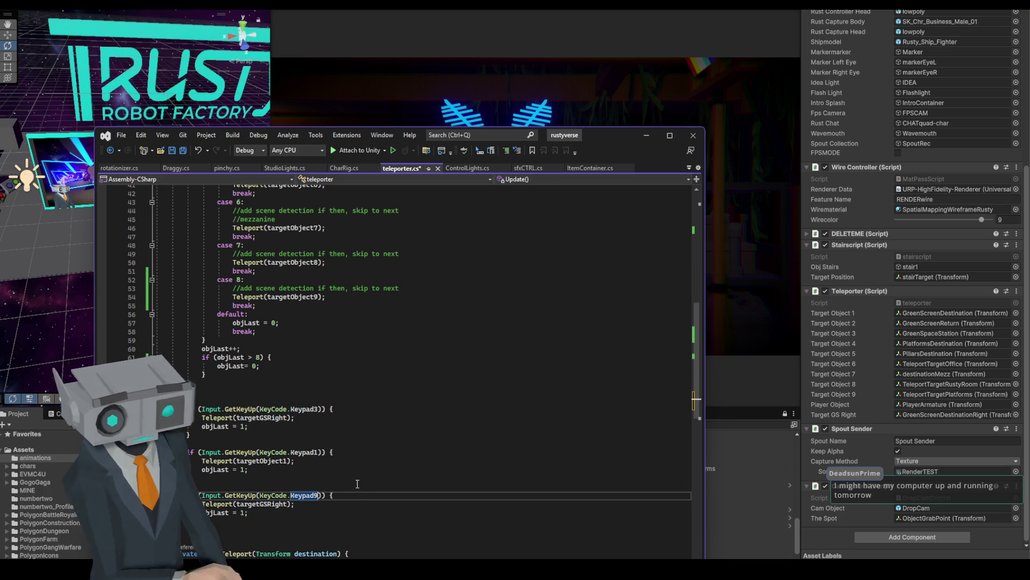
- Replace targetGSRight with targetObject9 in the new Keypad9 block
{"action": "left_click", "coordinate": [263, 503]}
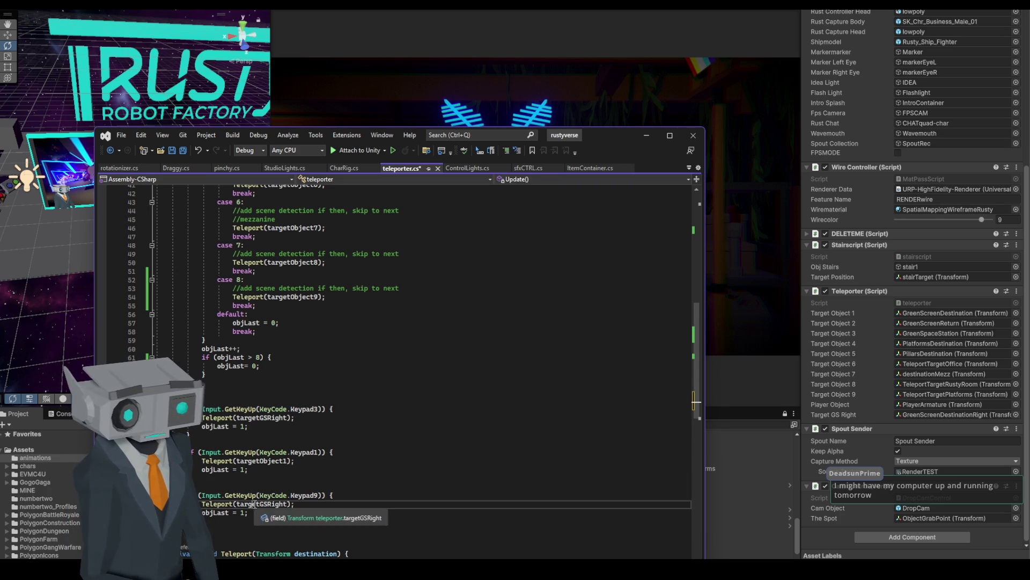
{"action": "double_click", "coordinate": [293, 298]}
{"action": "key", "text": "ctrl+c"}
{"action": "double_click", "coordinate": [265, 504]}
{"action": "key", "text": "ctrl+v"}
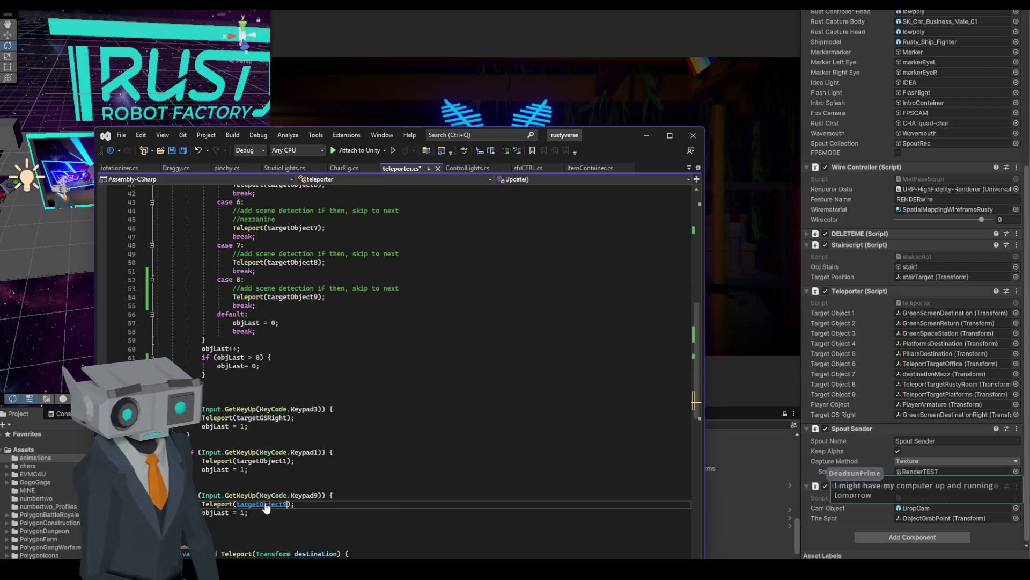
{"action": "left_click", "coordinate": [379, 444]}
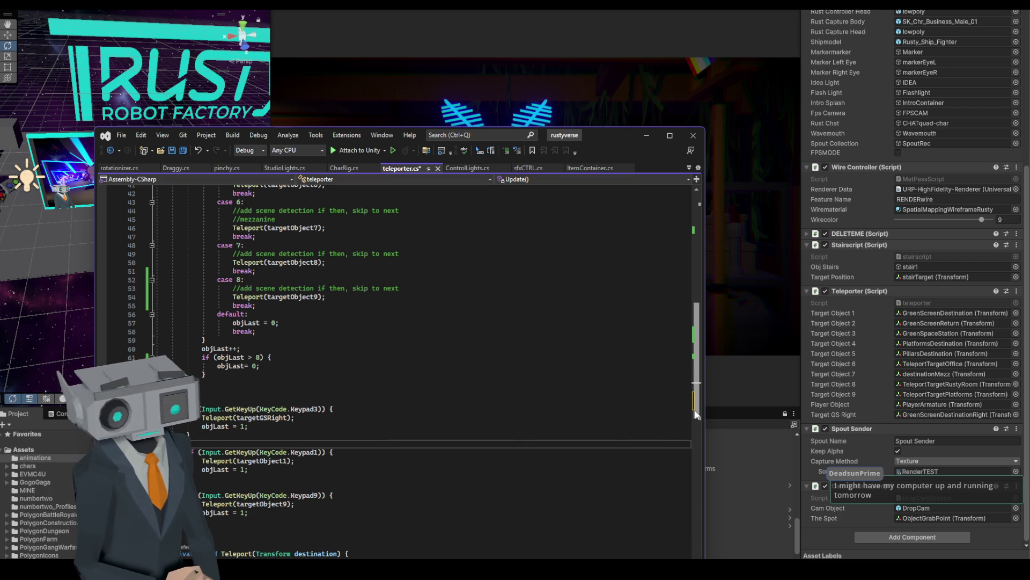
- Scroll through teleporter.cs to review the Keypad9 block to targetObject9, then save the file
{"action": "left_click_drag", "start_coordinate": [699, 414], "coordinate": [699, 432]}
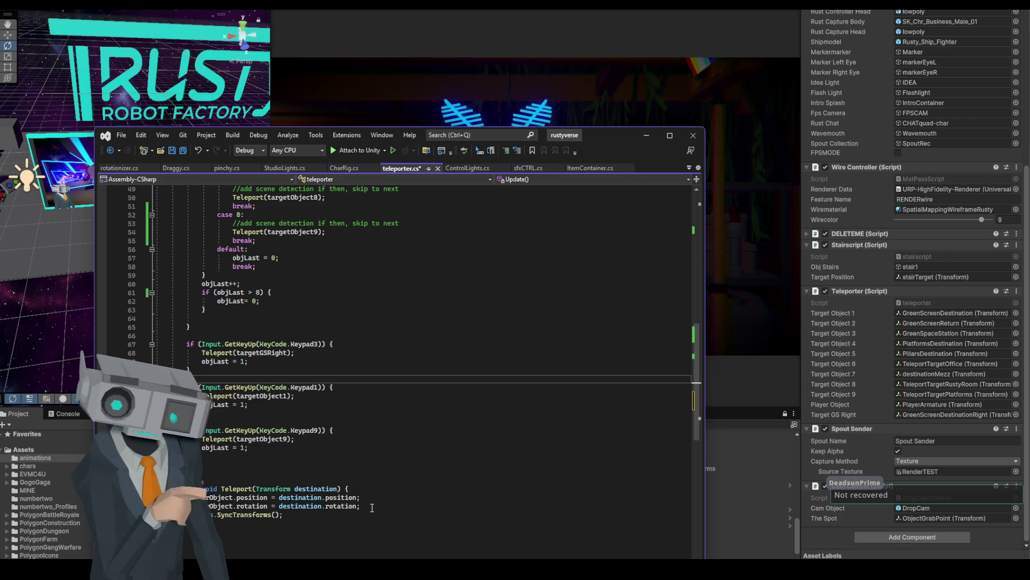
{"action": "left_click_drag", "start_coordinate": [606, 138], "coordinate": [672, 133]}
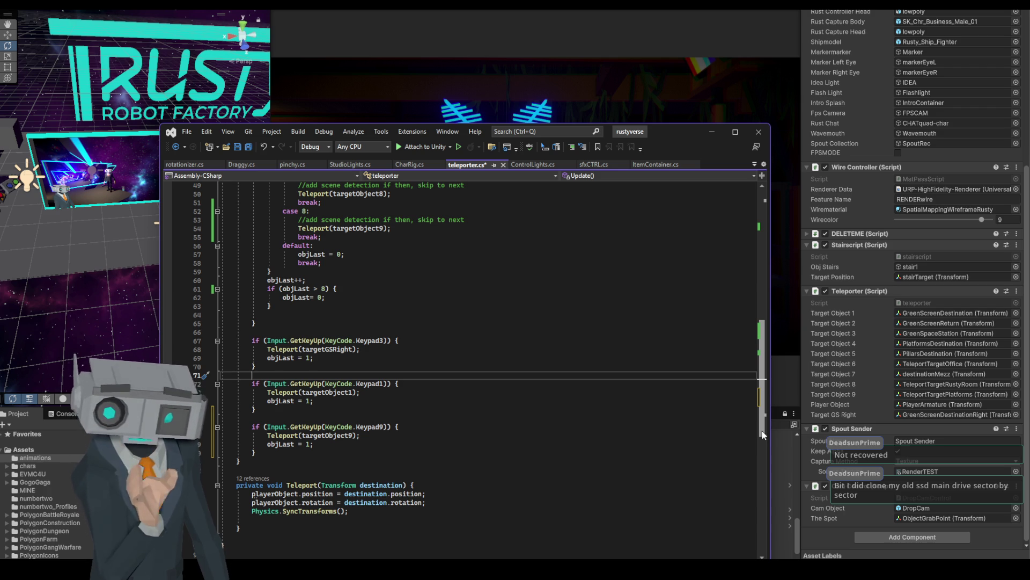
{"action": "mouse_move", "coordinate": [763, 435]}
{"action": "left_mouse_down"}
{"action": "mouse_move", "coordinate": [764, 450]}
{"action": "mouse_move", "coordinate": [765, 420]}
{"action": "left_mouse_up"}
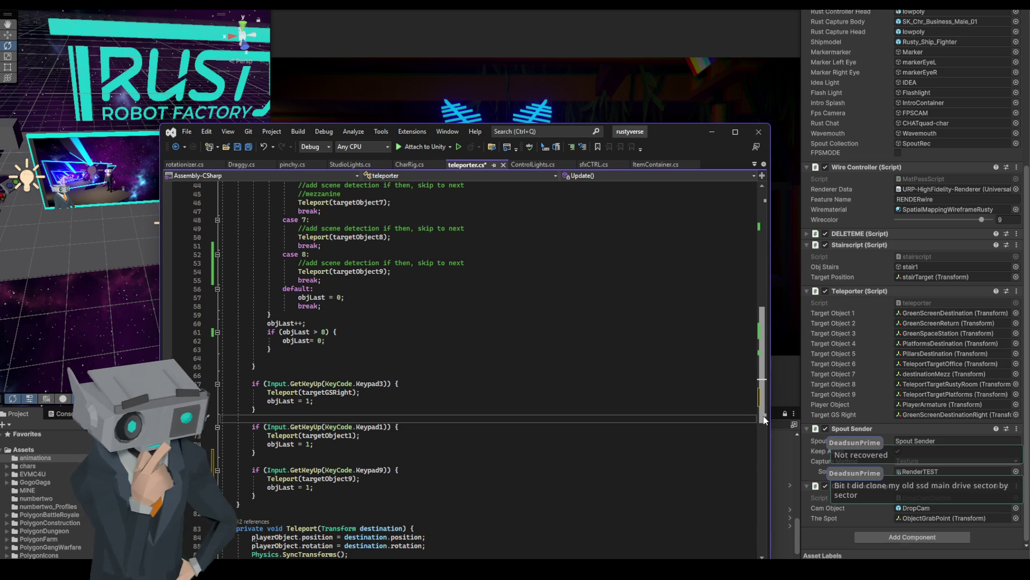
{"action": "left_click_drag", "start_coordinate": [765, 419], "coordinate": [763, 436]}
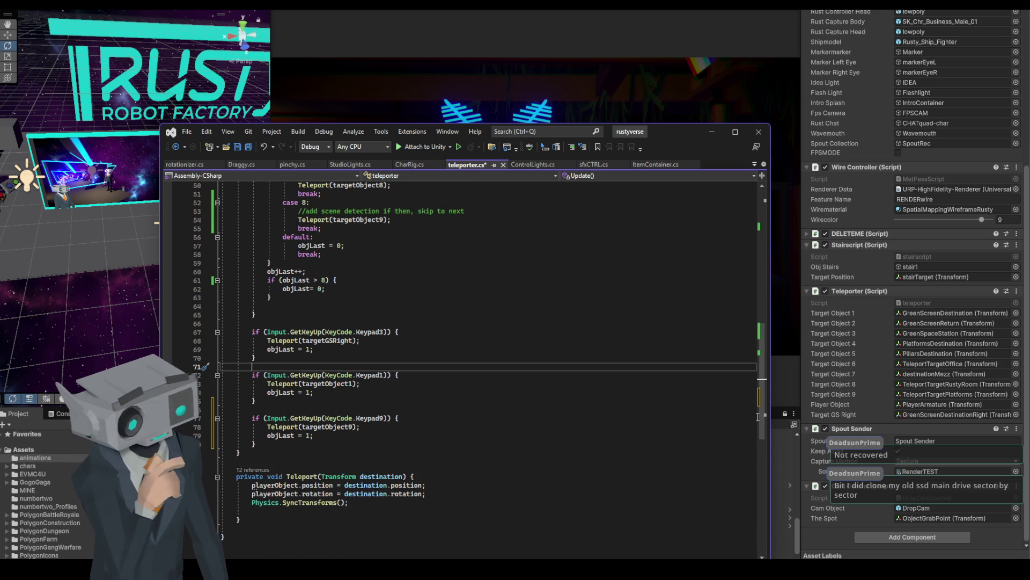
{"action": "left_click_drag", "start_coordinate": [763, 436], "coordinate": [775, 336]}
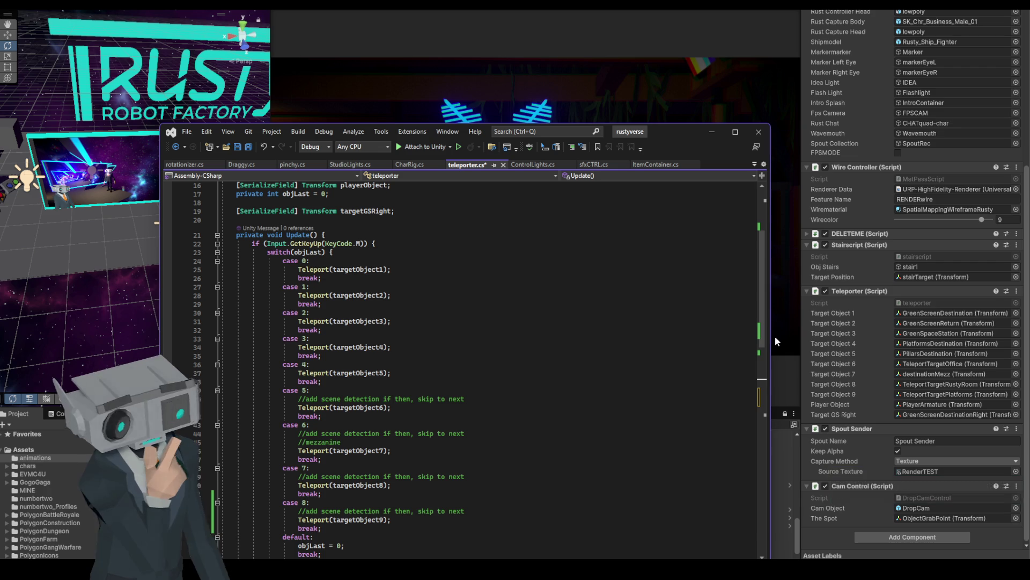
{"action": "scroll", "coordinate": [763, 344], "scroll_direction": "down", "scroll_amount": 1}
{"action": "mouse_move", "coordinate": [763, 343]}
{"action": "left_mouse_down"}
{"action": "mouse_move", "coordinate": [763, 303]}
{"action": "mouse_move", "coordinate": [763, 489]}
{"action": "mouse_move", "coordinate": [762, 442]}
{"action": "left_mouse_up"}
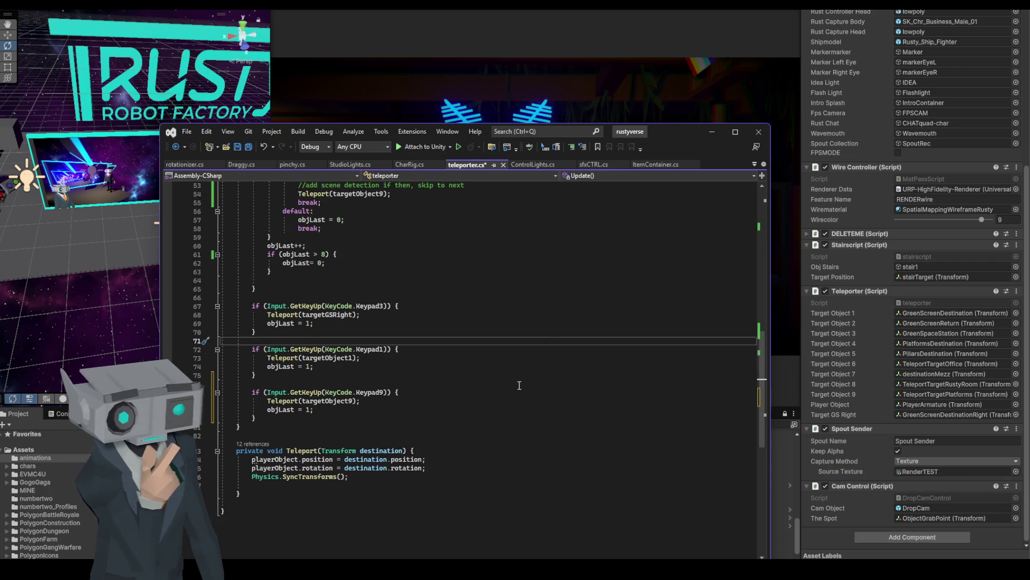
{"action": "left_click", "coordinate": [236, 147]}
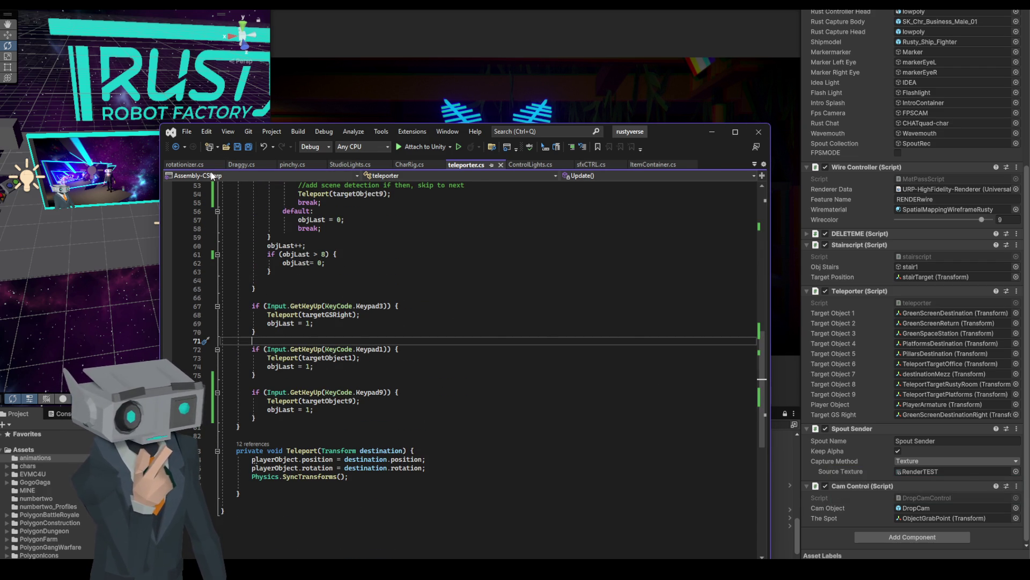
{"action": "left_click", "coordinate": [529, 165]}
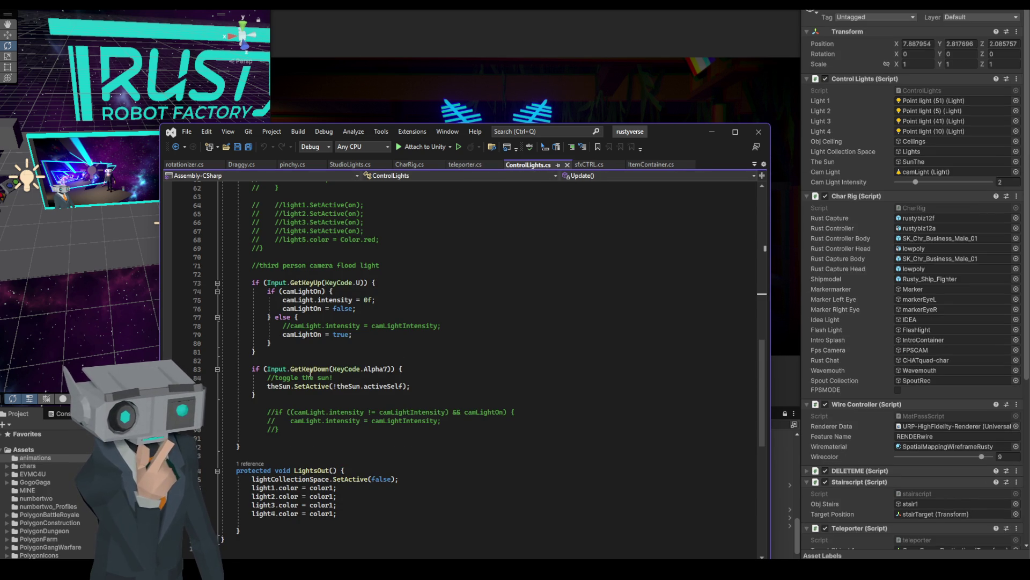
{"action": "scroll", "coordinate": [536, 391], "scroll_direction": "up", "scroll_amount": 7}
{"action": "scroll", "coordinate": [527, 399], "scroll_direction": "down", "scroll_amount": 4}
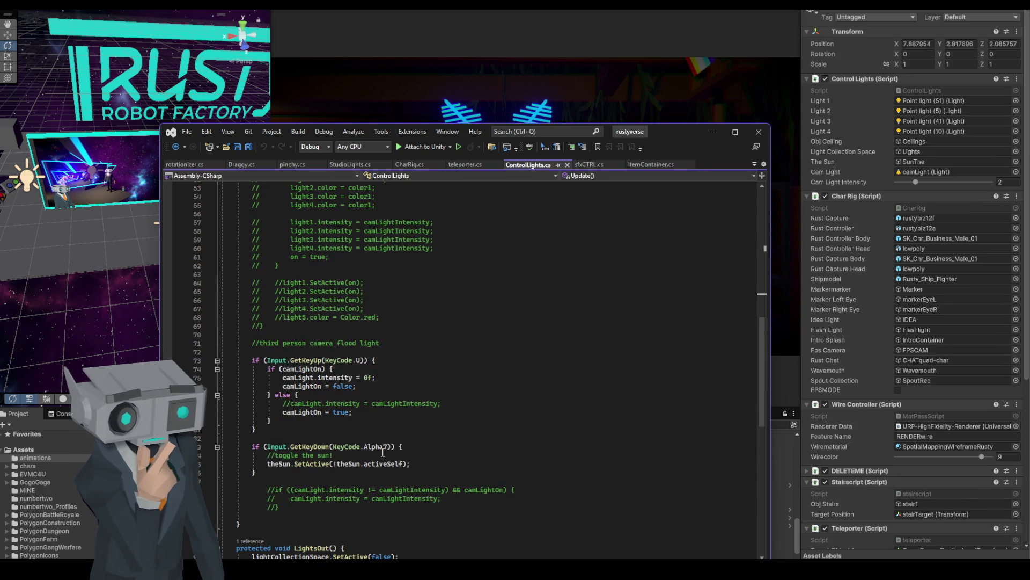
{"action": "scroll", "coordinate": [384, 420], "scroll_direction": "up", "scroll_amount": 15}
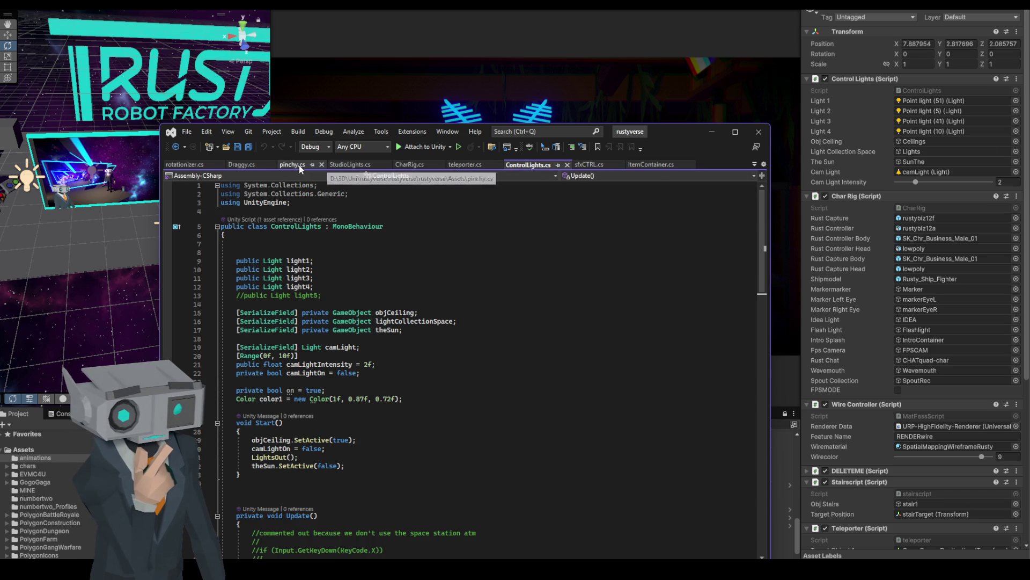
{"action": "left_click", "coordinate": [400, 171]}
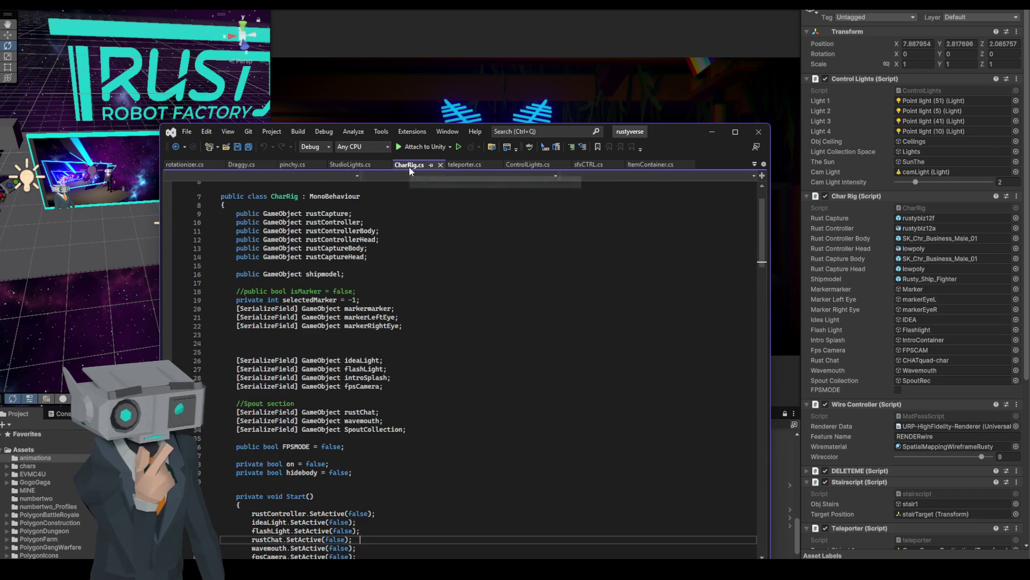
{"action": "scroll", "coordinate": [586, 311], "scroll_direction": "down", "scroll_amount": 8}
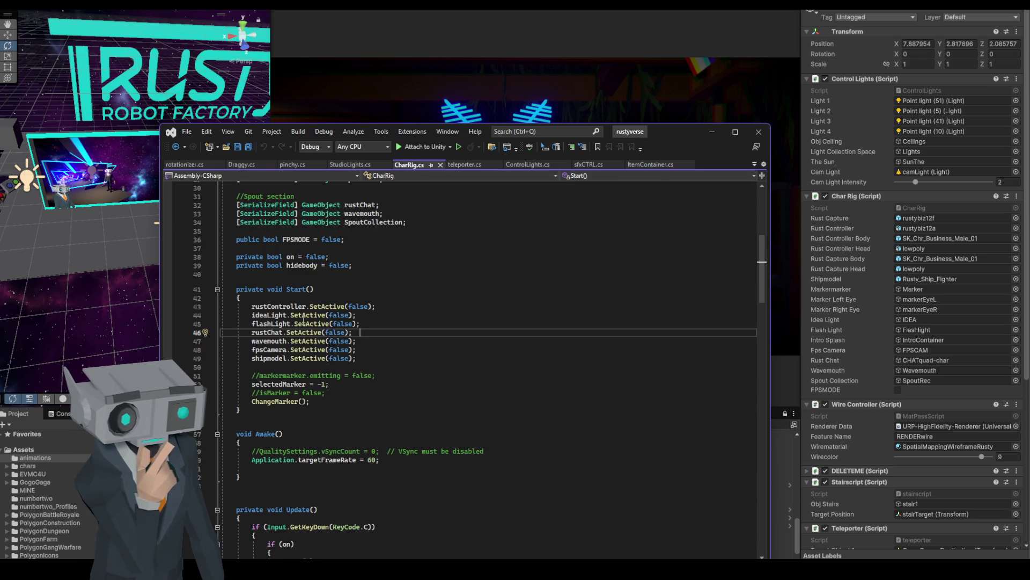
{"action": "scroll", "coordinate": [586, 316], "scroll_direction": "down", "scroll_amount": 9}
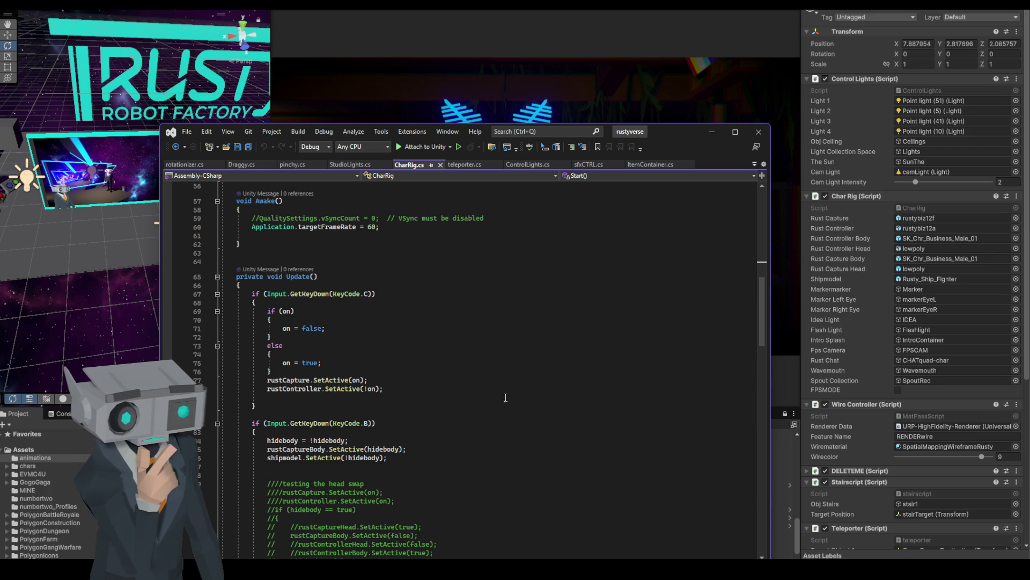
{"action": "scroll", "coordinate": [588, 432], "scroll_direction": "down", "scroll_amount": 13}
{"action": "scroll", "coordinate": [588, 424], "scroll_direction": "down", "scroll_amount": 2}
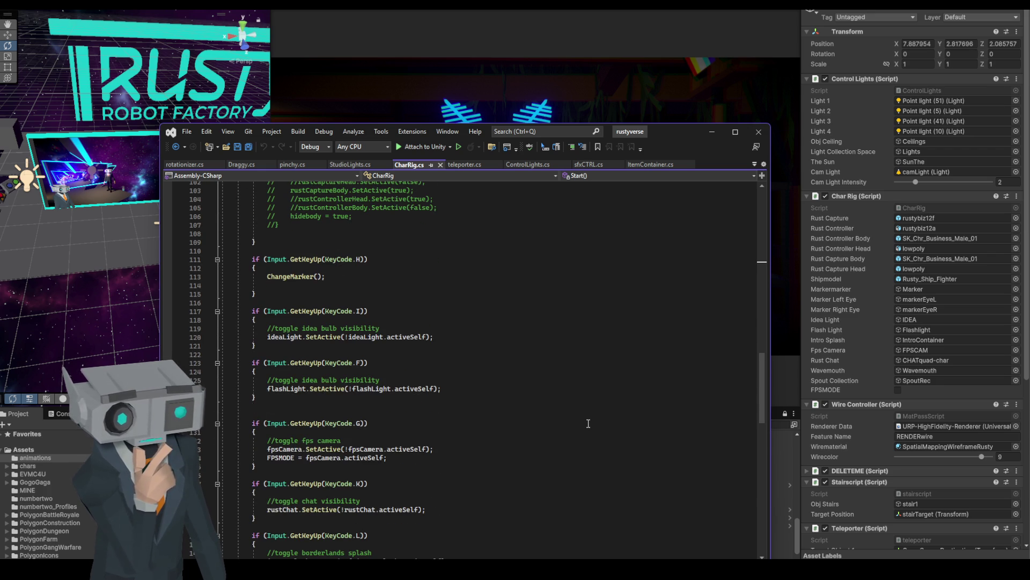
{"action": "scroll", "coordinate": [588, 428], "scroll_direction": "down", "scroll_amount": 2}
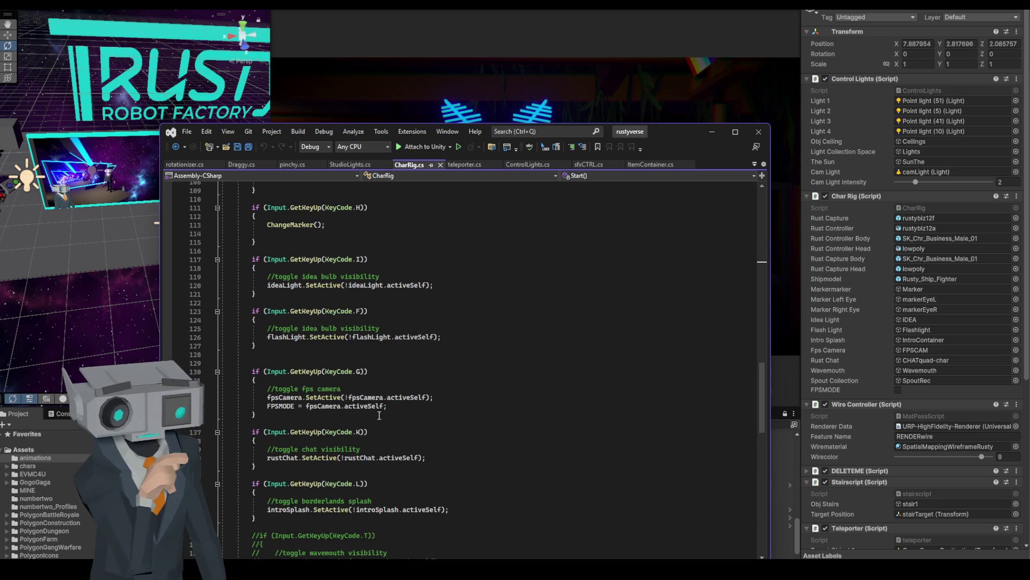
{"action": "scroll", "coordinate": [565, 431], "scroll_direction": "down", "scroll_amount": 2}
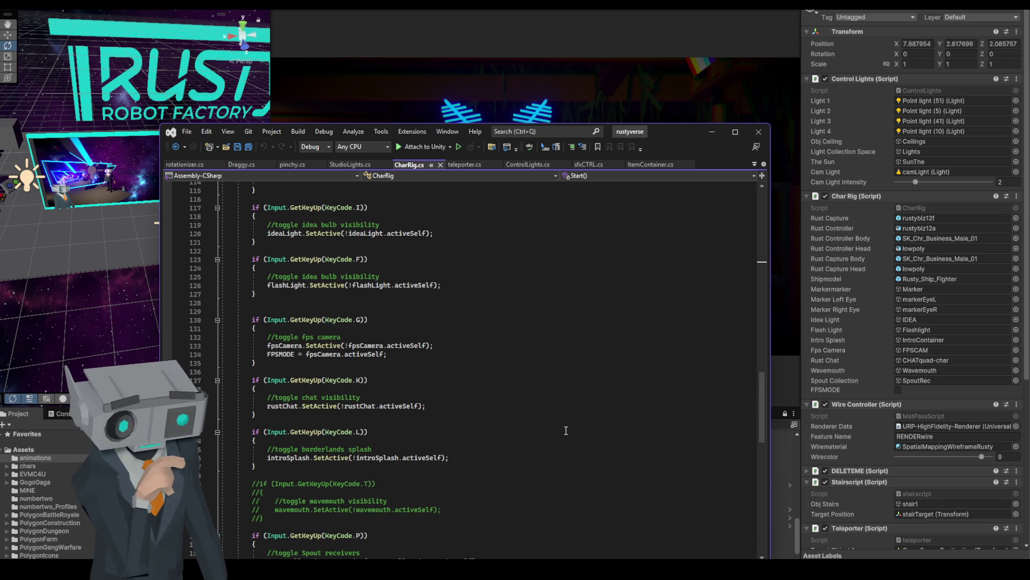
{"action": "scroll", "coordinate": [566, 431], "scroll_direction": "down", "scroll_amount": 3}
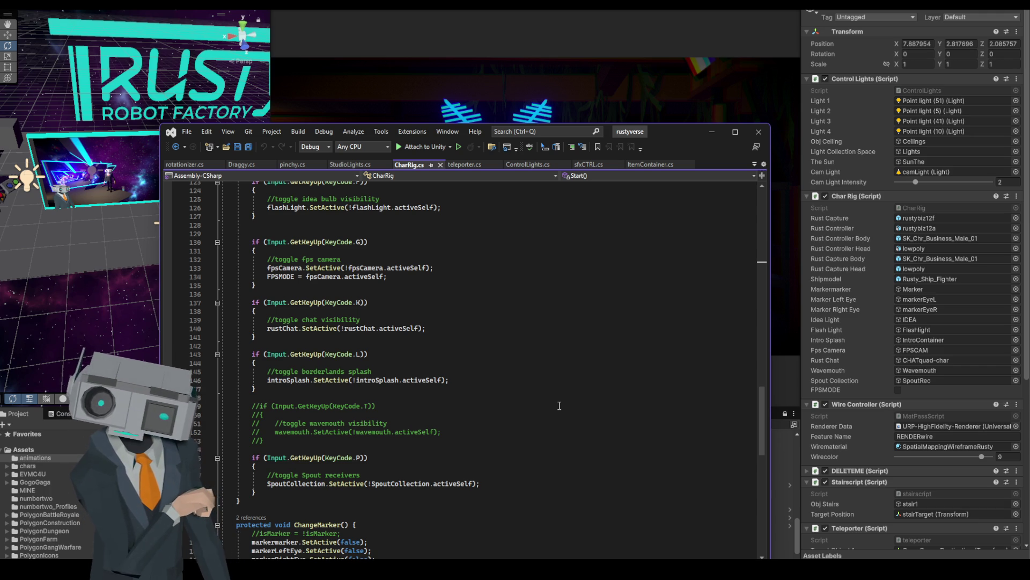
{"action": "scroll", "coordinate": [541, 401], "scroll_direction": "down", "scroll_amount": 6}
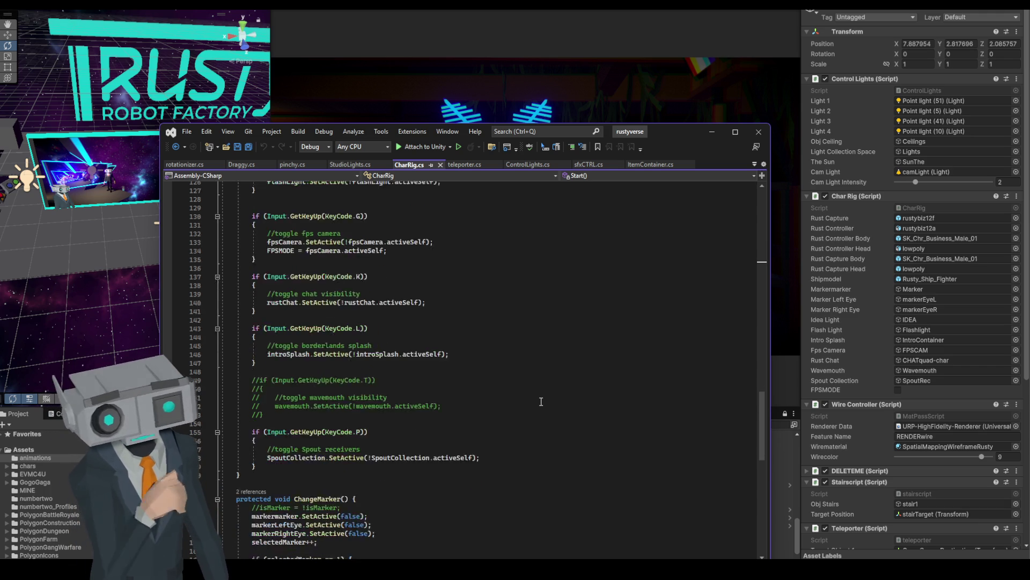
{"action": "scroll", "coordinate": [287, 377], "scroll_direction": "down", "scroll_amount": 1}
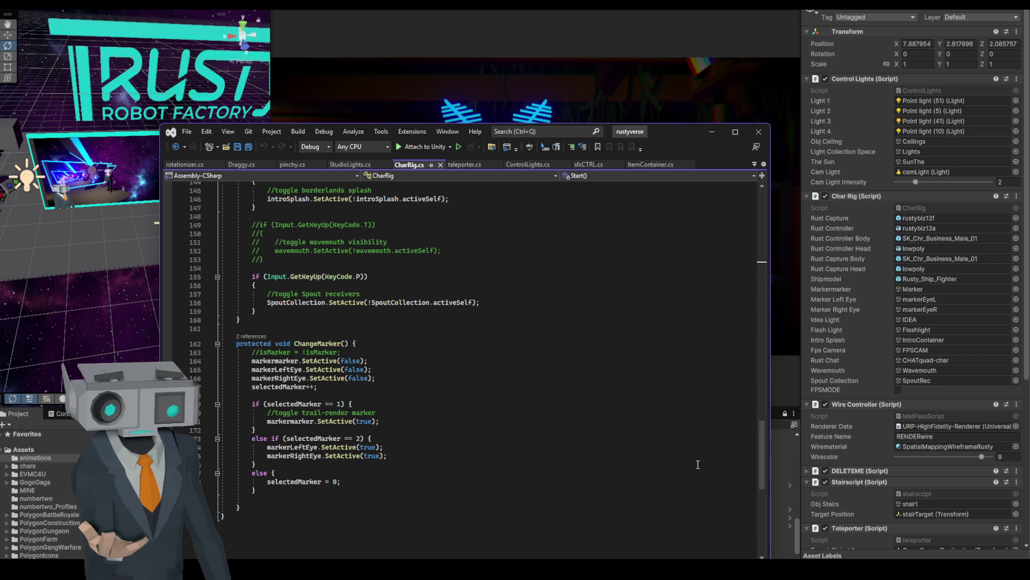
{"action": "scroll", "coordinate": [626, 465], "scroll_direction": "up", "scroll_amount": 3}
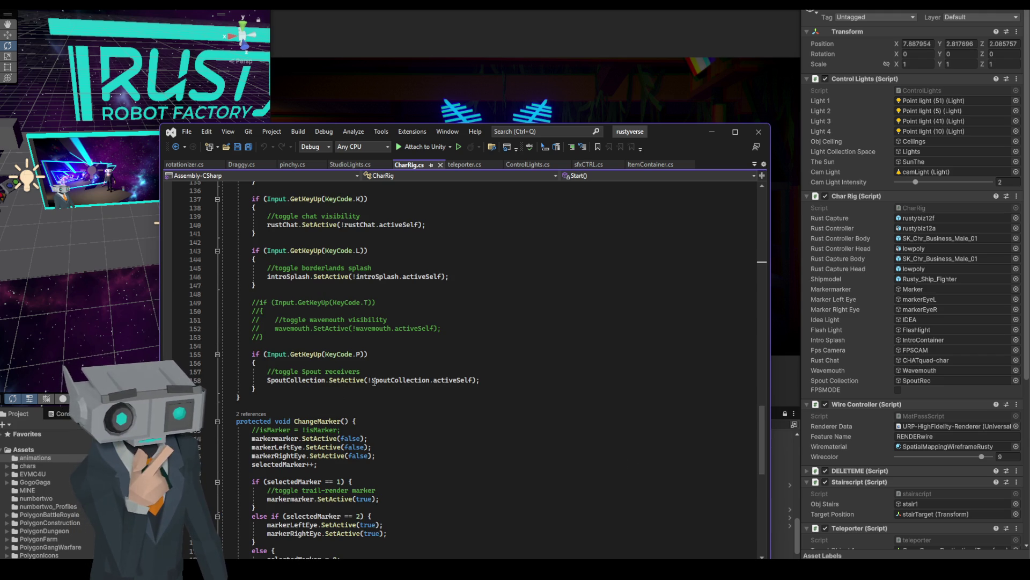
{"action": "scroll", "coordinate": [567, 401], "scroll_direction": "up", "scroll_amount": 6}
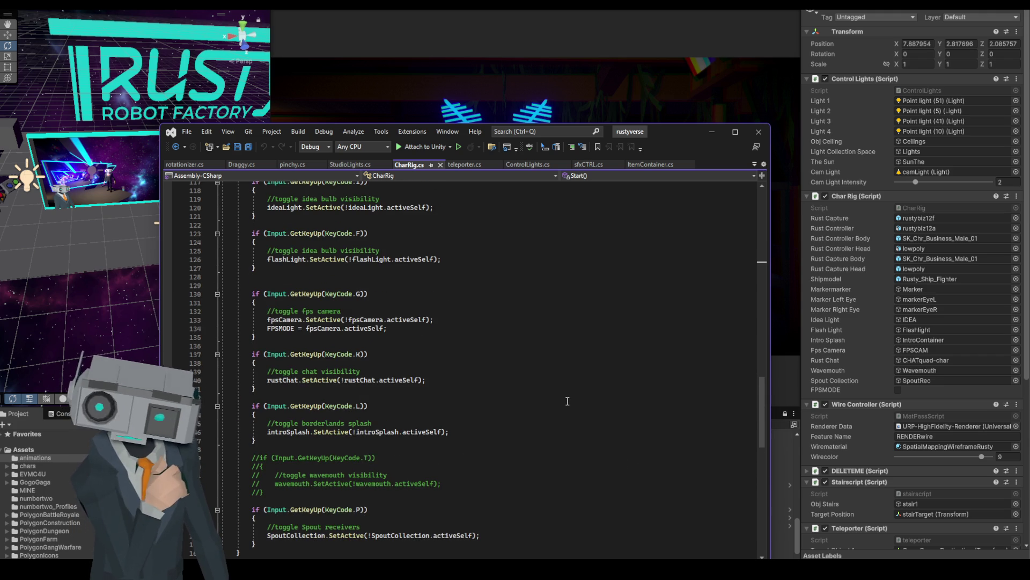
{"action": "scroll", "coordinate": [568, 400], "scroll_direction": "up", "scroll_amount": 4}
{"action": "scroll", "coordinate": [567, 401], "scroll_direction": "up", "scroll_amount": 4}
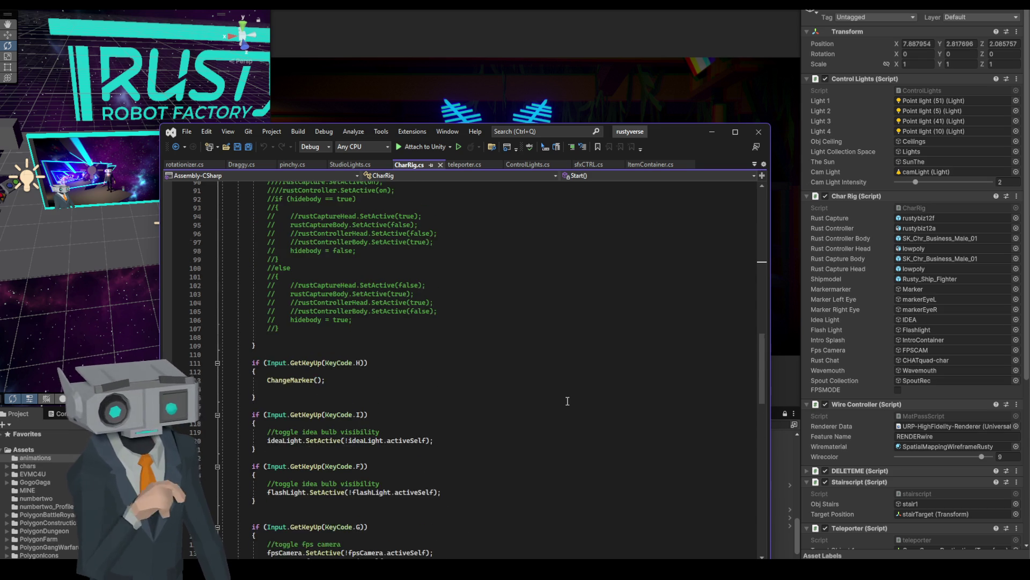
{"action": "scroll", "coordinate": [568, 401], "scroll_direction": "down", "scroll_amount": 5}
{"action": "left_click_drag", "start_coordinate": [324, 311], "coordinate": [362, 312]}
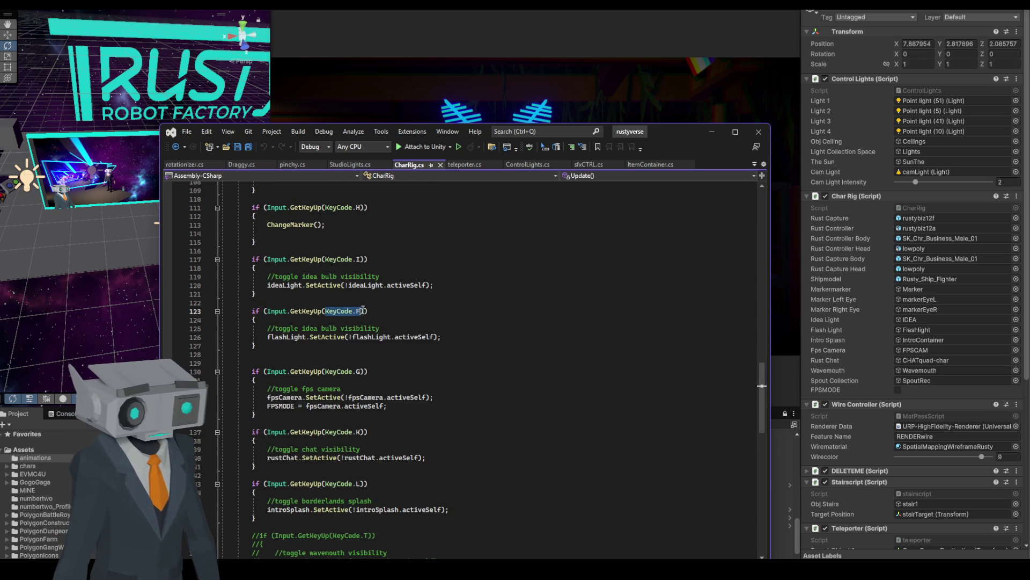
- Search for KeyCode.Z to jump to its match in focusdistance.cs
{"action": "key", "text": "ctrl+f"}
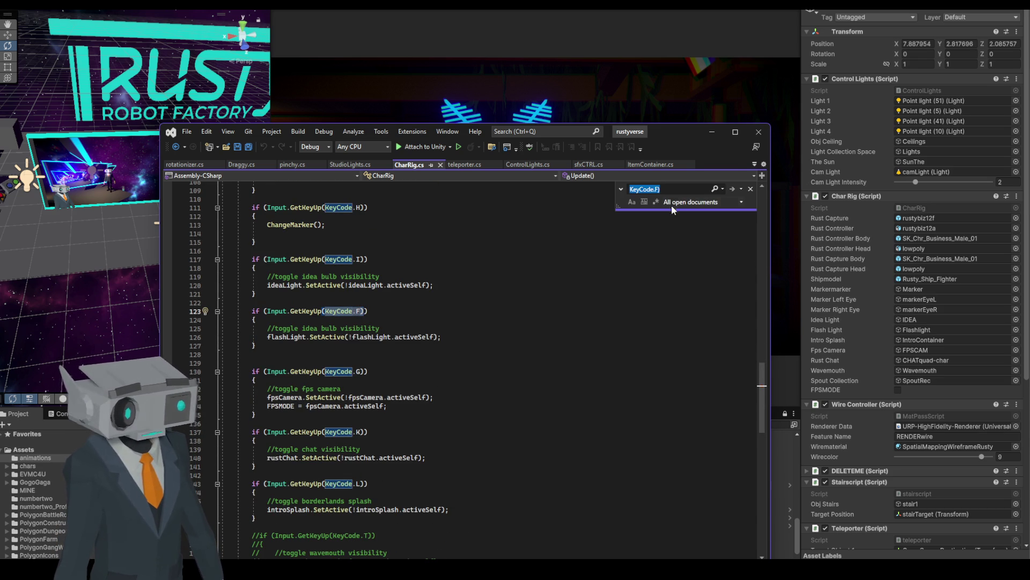
{"action": "left_click", "coordinate": [677, 189]}
{"action": "key", "text": "BackSpace"}
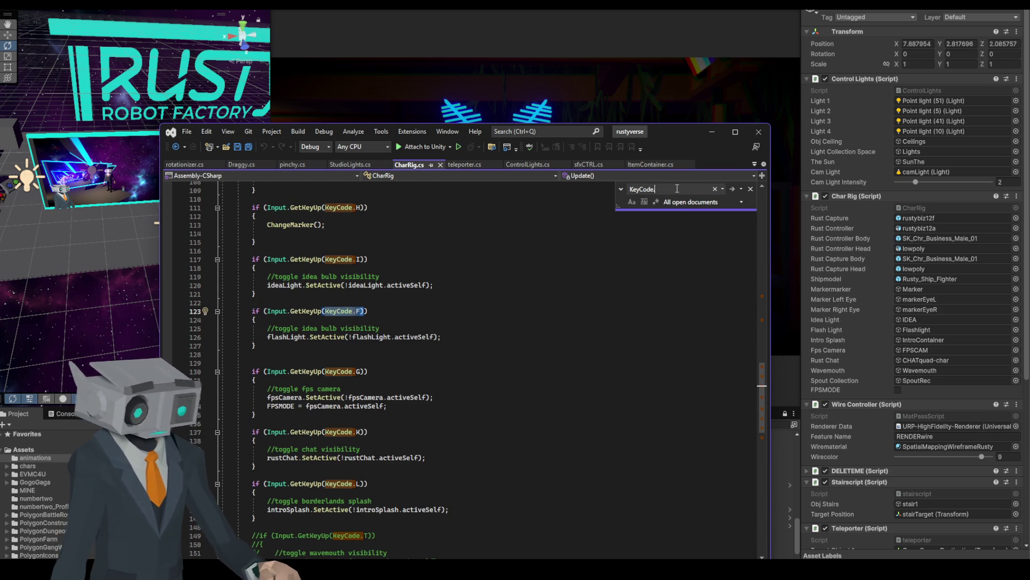
{"action": "type", "text": "Z"}
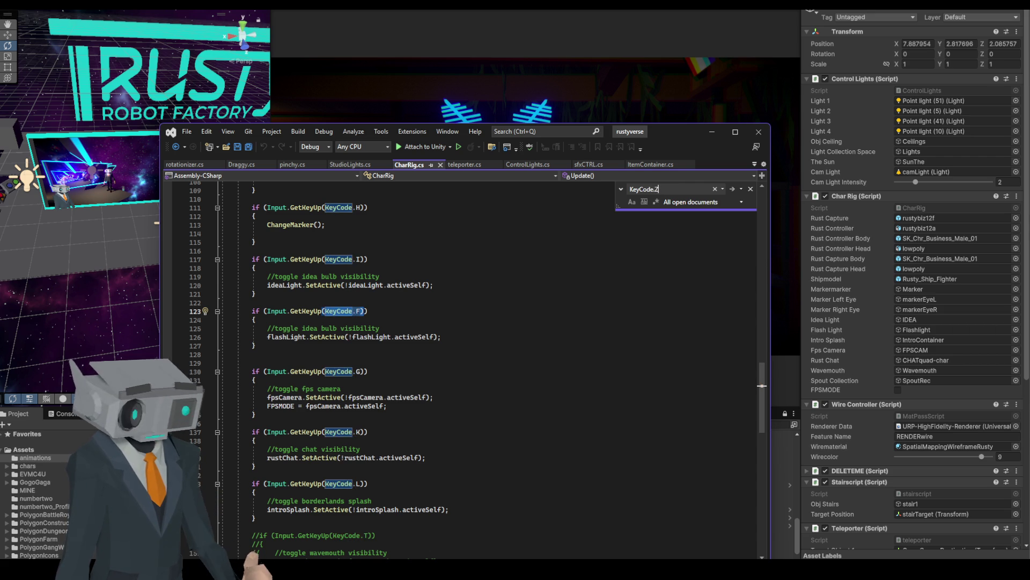
{"action": "key", "text": "Return"}
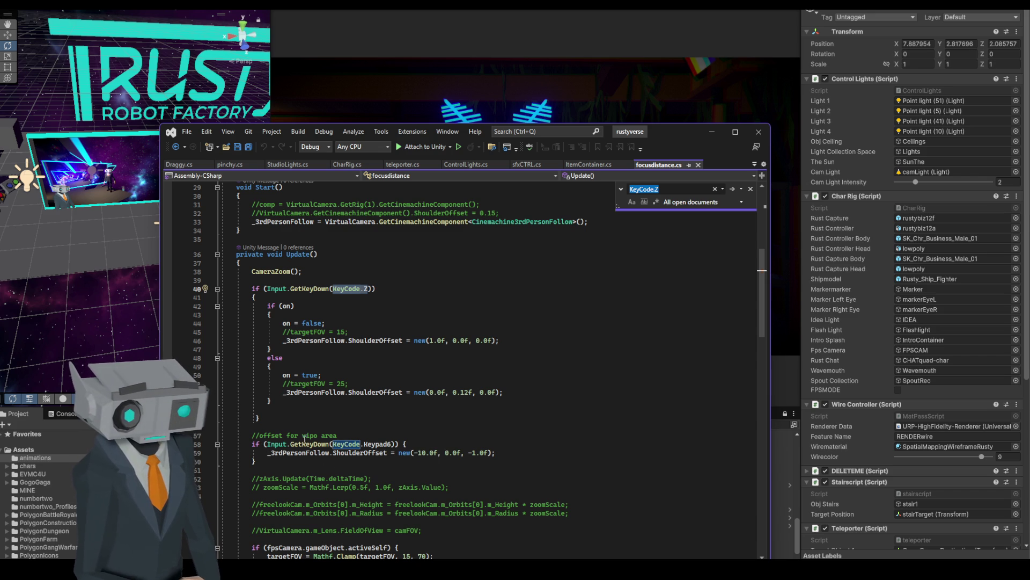
- Highlight the vipo area comment and scroll through Update() to review the Z and Keypad6 offset keys
{"action": "left_click_drag", "start_coordinate": [302, 435], "coordinate": [337, 435]}
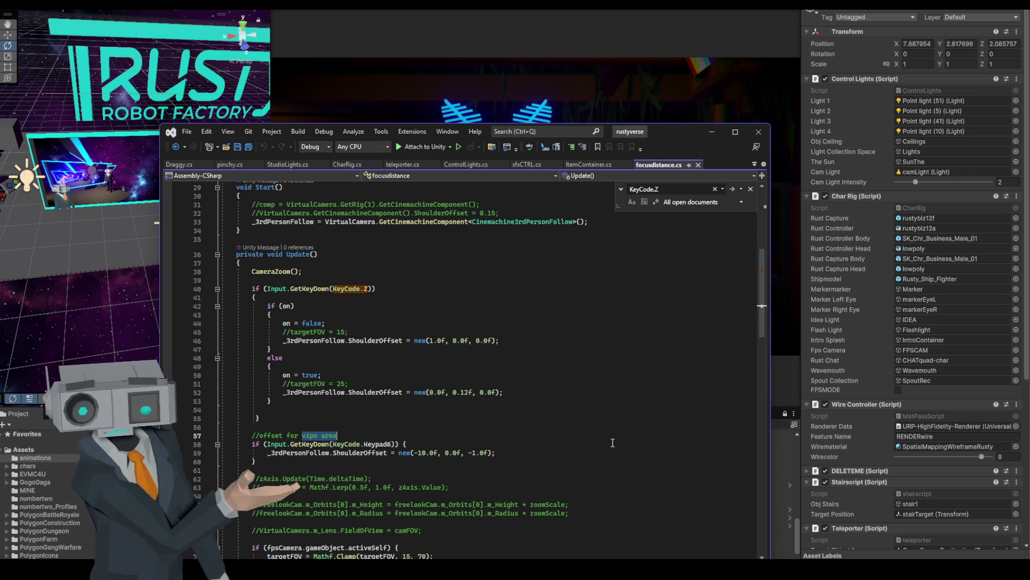
{"action": "scroll", "coordinate": [600, 441], "scroll_direction": "down", "scroll_amount": 5}
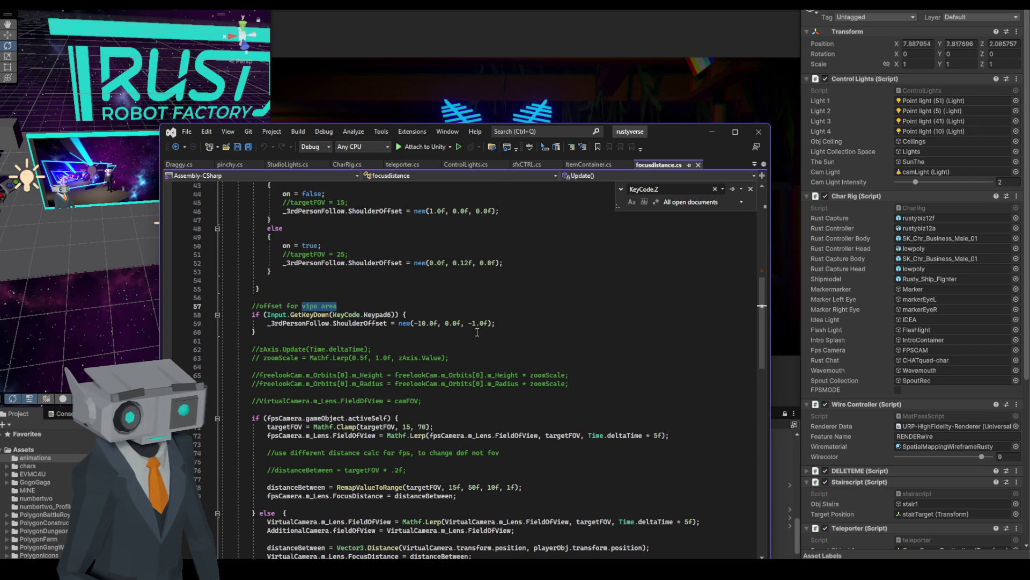
{"action": "scroll", "coordinate": [476, 332], "scroll_direction": "down", "scroll_amount": 8}
{"action": "scroll", "coordinate": [480, 333], "scroll_direction": "up", "scroll_amount": 12}
{"action": "scroll", "coordinate": [483, 336], "scroll_direction": "down", "scroll_amount": 1}
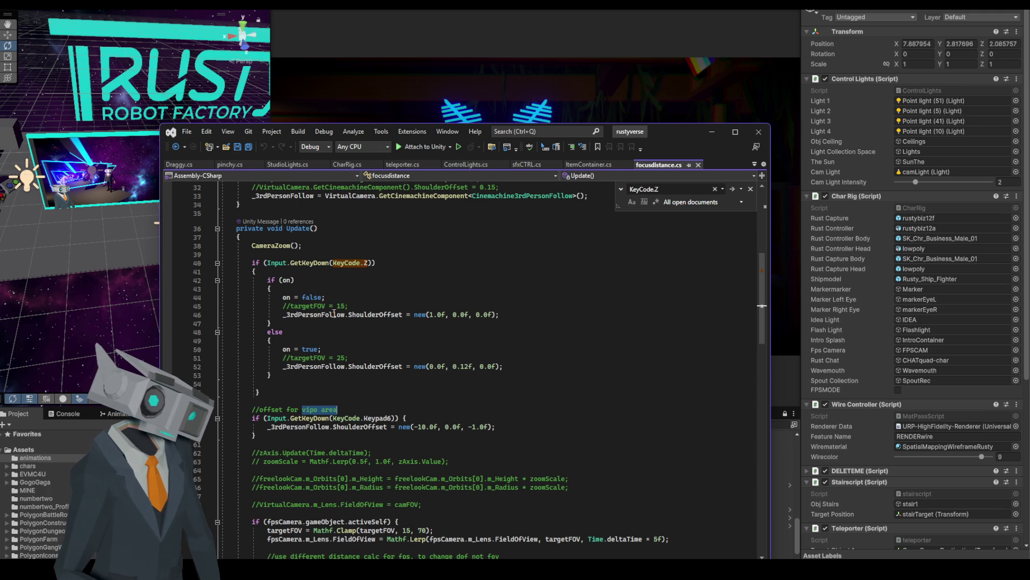
{"action": "scroll", "coordinate": [386, 355], "scroll_direction": "down", "scroll_amount": 1}
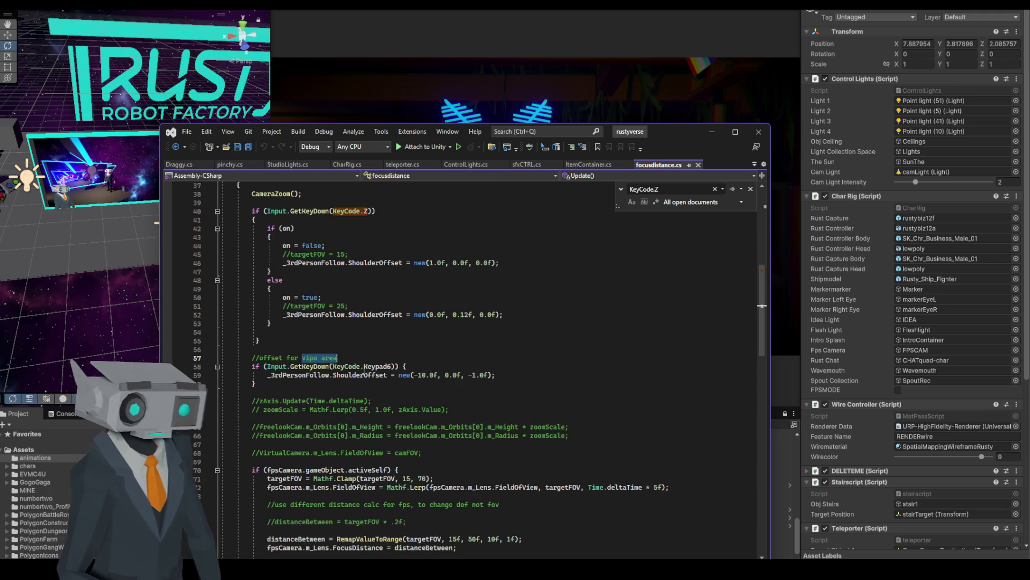
- Add a '//reset camera quickly' comment line above the vipo area comment
{"action": "left_click", "coordinate": [363, 376]}
{"action": "key", "text": "Return"}
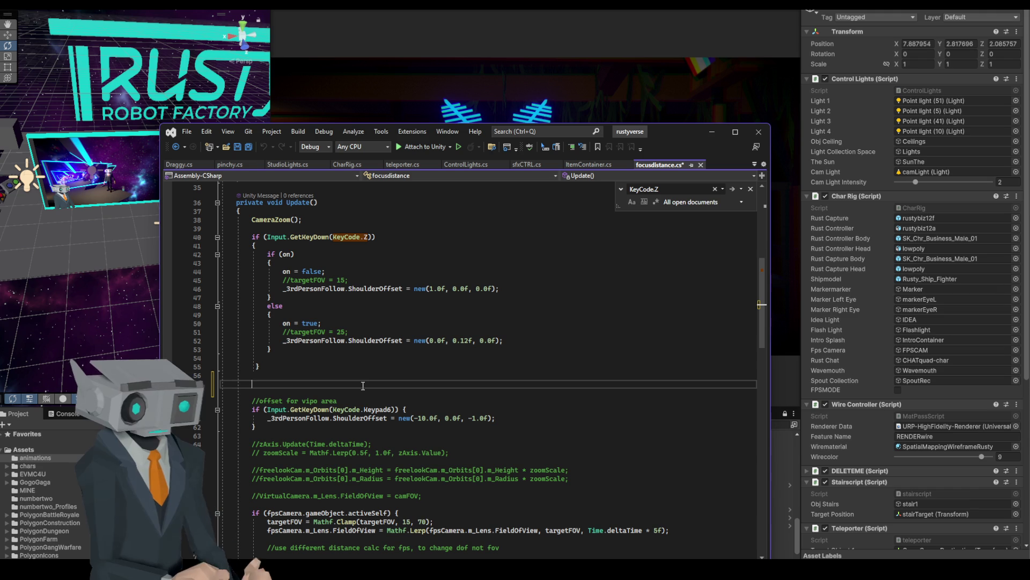
{"action": "type", "text": "//reset camera"}
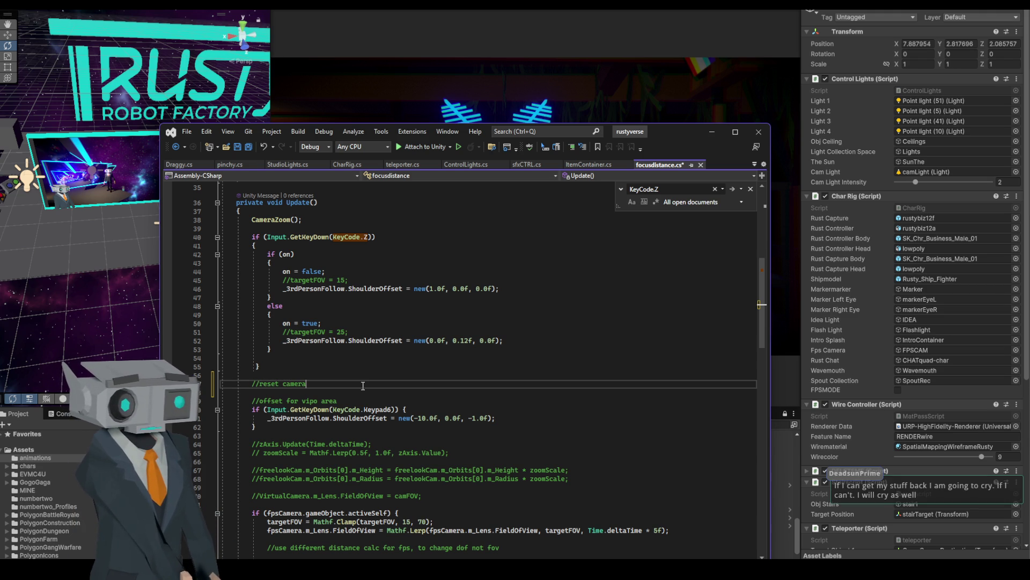
{"action": "type", "text": " quickly"}
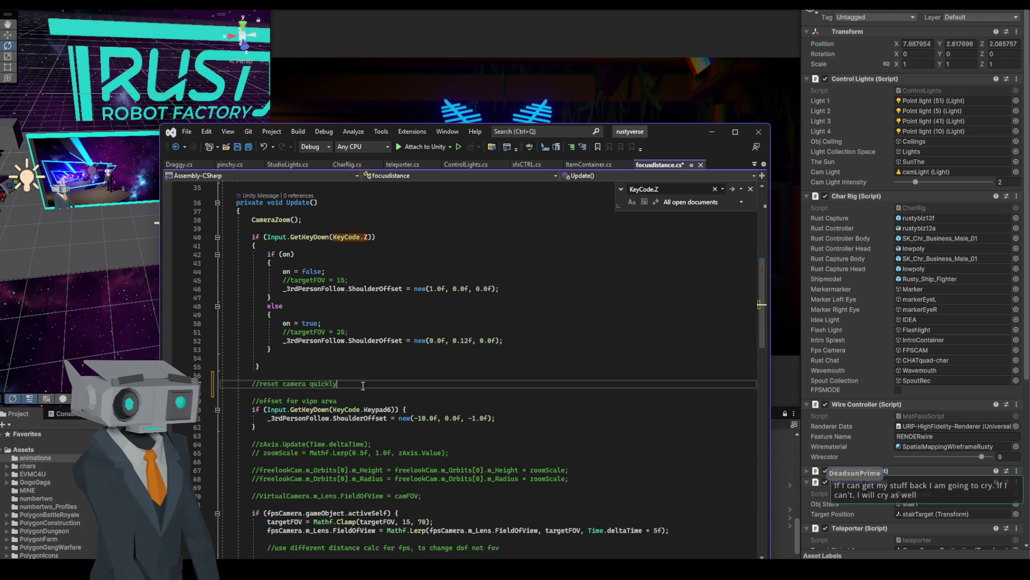
{"action": "key", "text": "Return"}
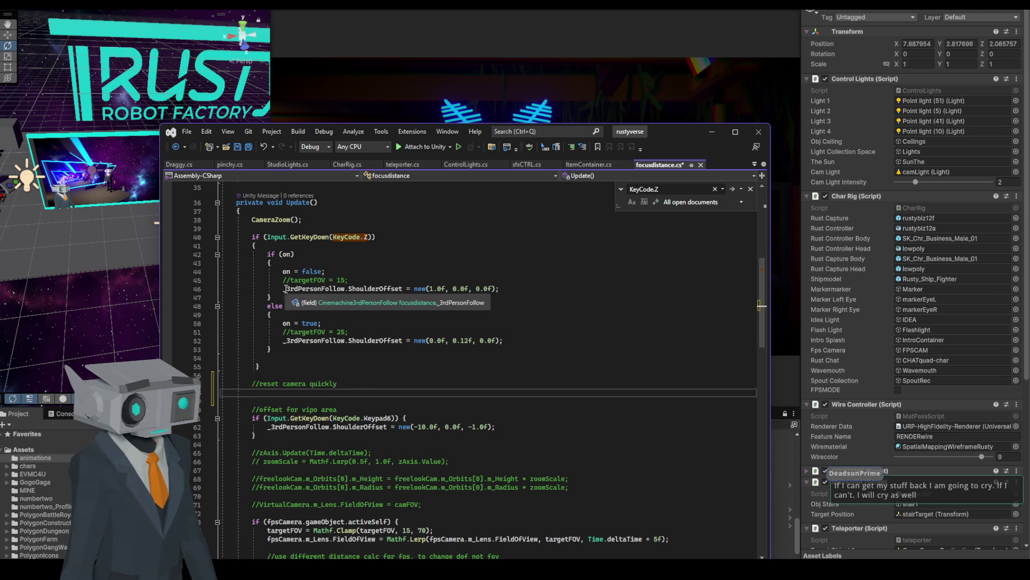
- Paste a copy of the Keypad6 block under the comment with offset new(1.0f, 0.0f, 0.0f)
{"action": "left_click_drag", "start_coordinate": [253, 419], "coordinate": [266, 436]}
{"action": "key", "text": "ctrl+c"}
{"action": "left_click", "coordinate": [270, 391]}
{"action": "key", "text": "ctrl+v"}
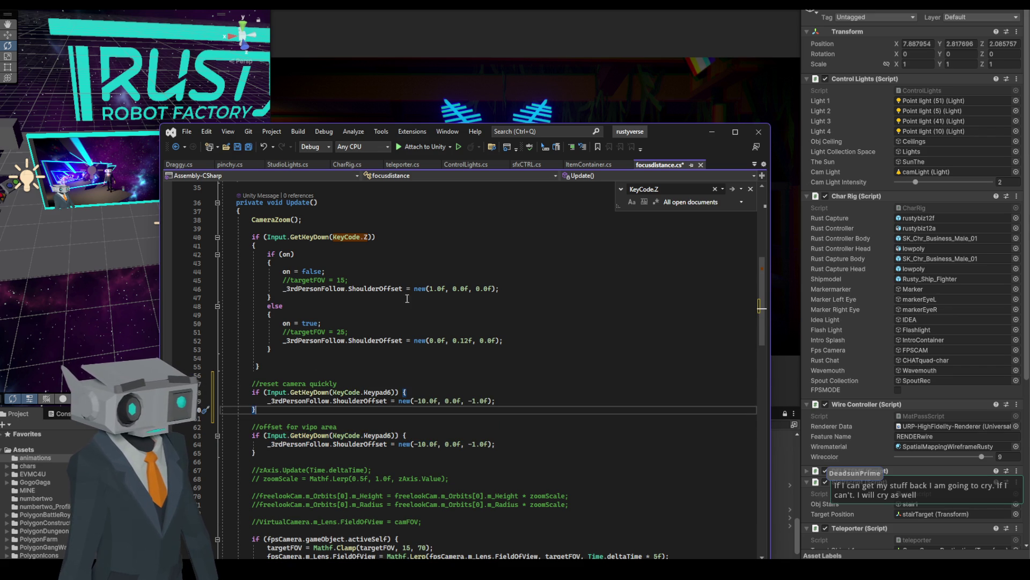
{"action": "left_click_drag", "start_coordinate": [286, 288], "coordinate": [500, 290]}
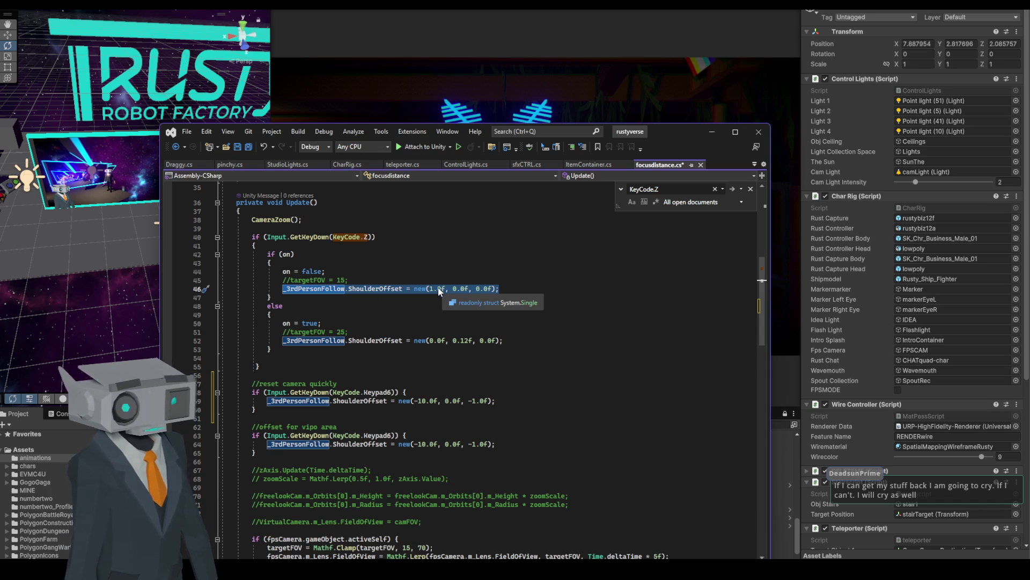
{"action": "left_click", "coordinate": [294, 401]}
{"action": "left_click_drag", "start_coordinate": [269, 402], "coordinate": [494, 405]}
{"action": "key", "text": "ctrl+v"}
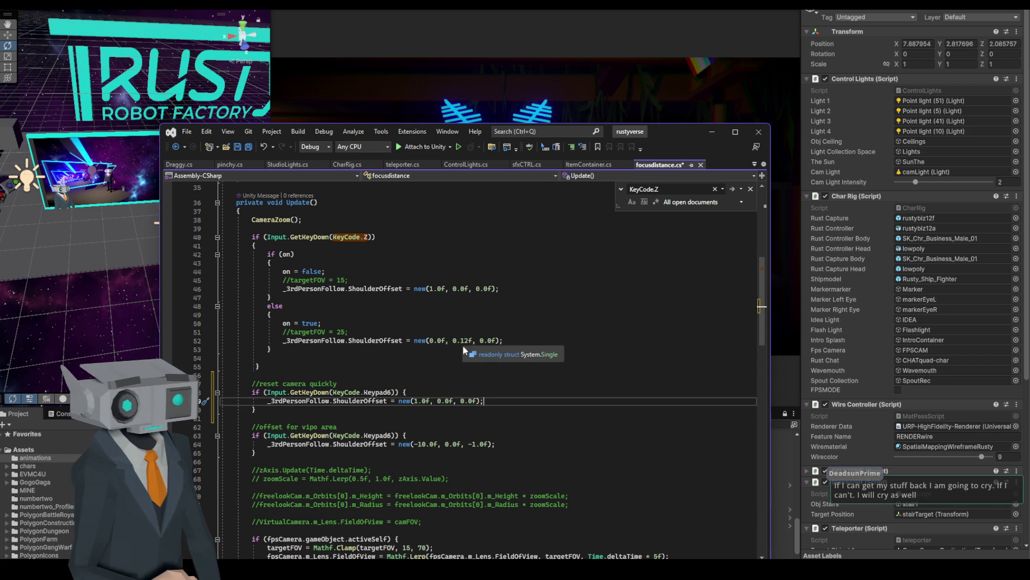
- Save focusdistance.cs and minimize Visual Studio to return to Unity
{"action": "left_click_drag", "start_coordinate": [427, 340], "coordinate": [500, 341]}
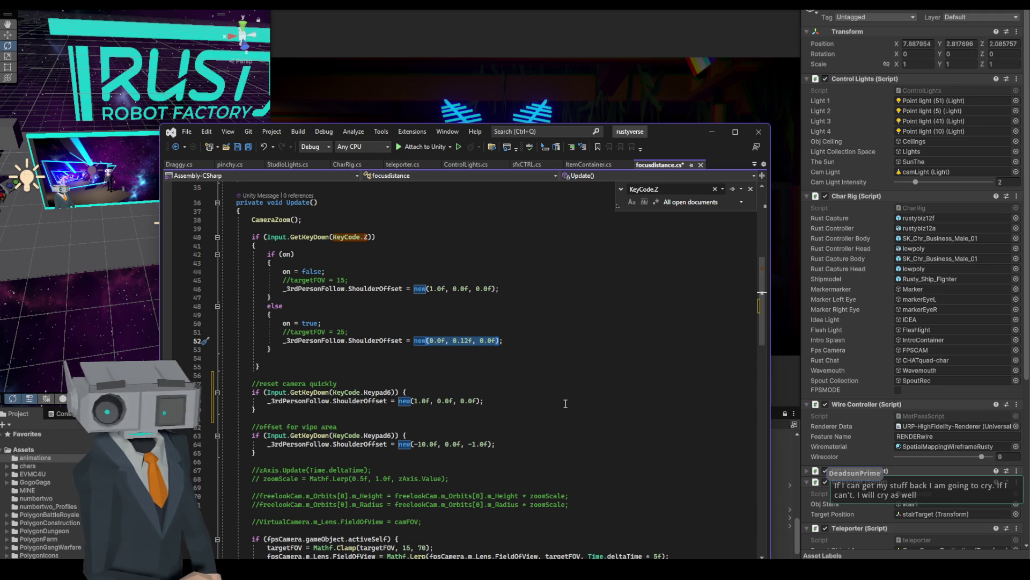
{"action": "key", "text": "ctrl+s"}
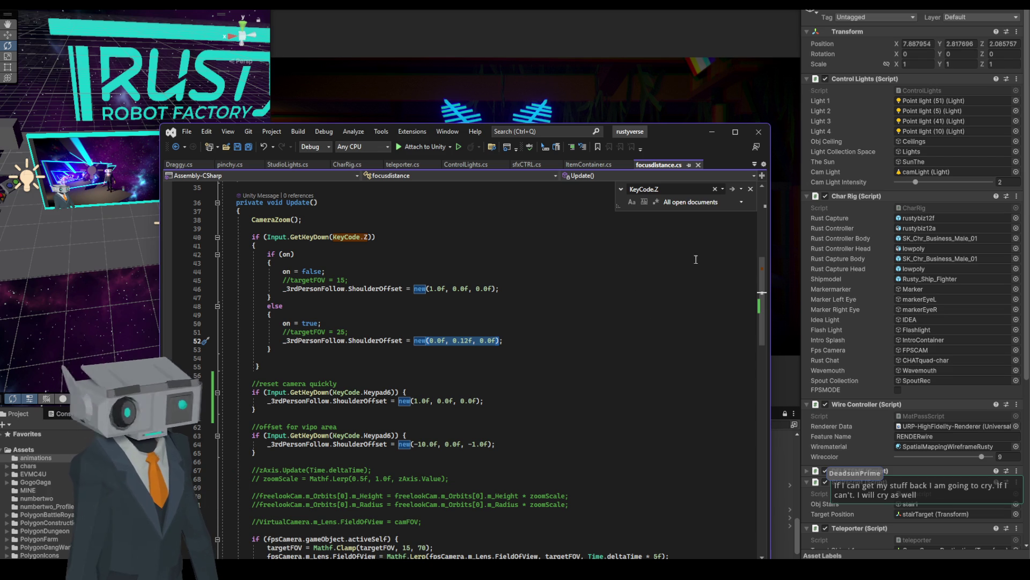
{"action": "left_click", "coordinate": [712, 132]}
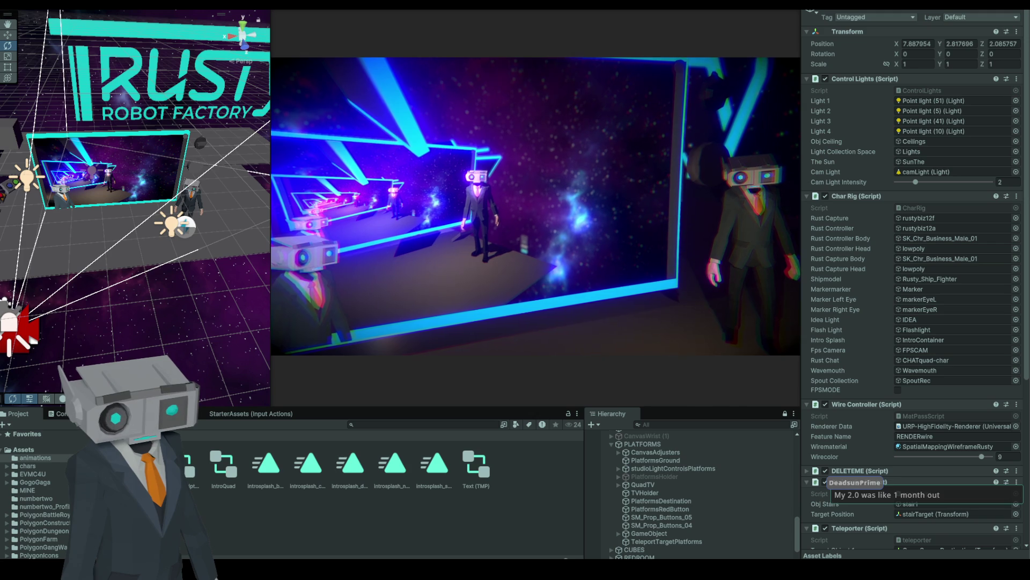
{"action": "key", "text": "alt+Tab"}
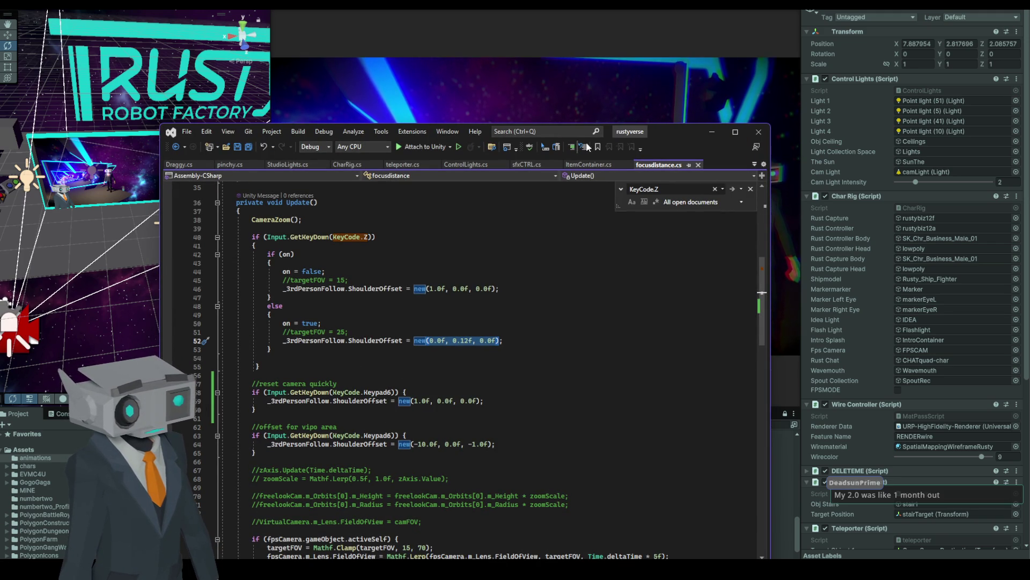
- Change the reset block's key from Keypad6 to Keypad5 on line 58, save, and minimize Visual Studio
{"action": "key", "text": "alt+Tab"}
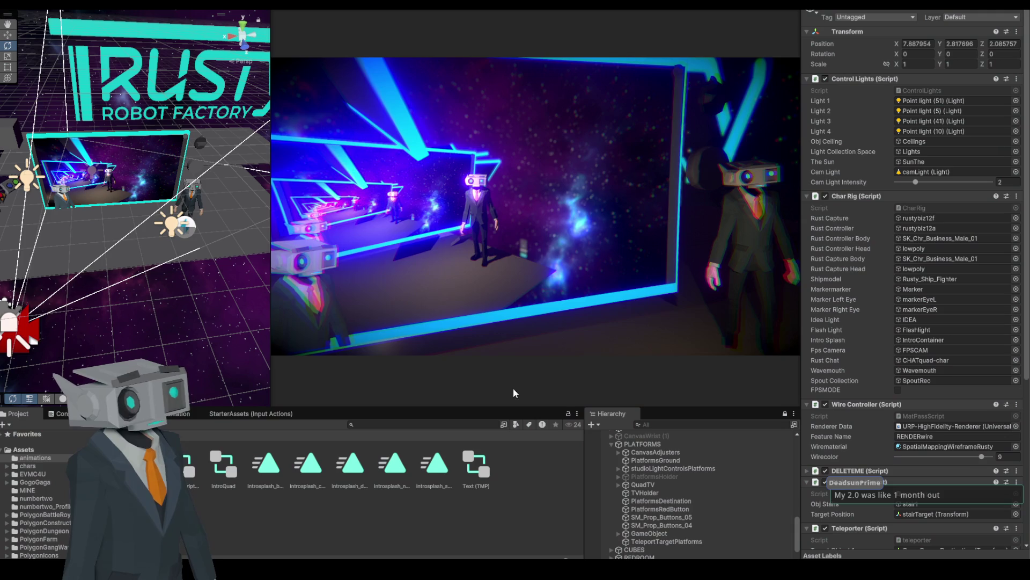
{"action": "key", "text": "alt+Tab"}
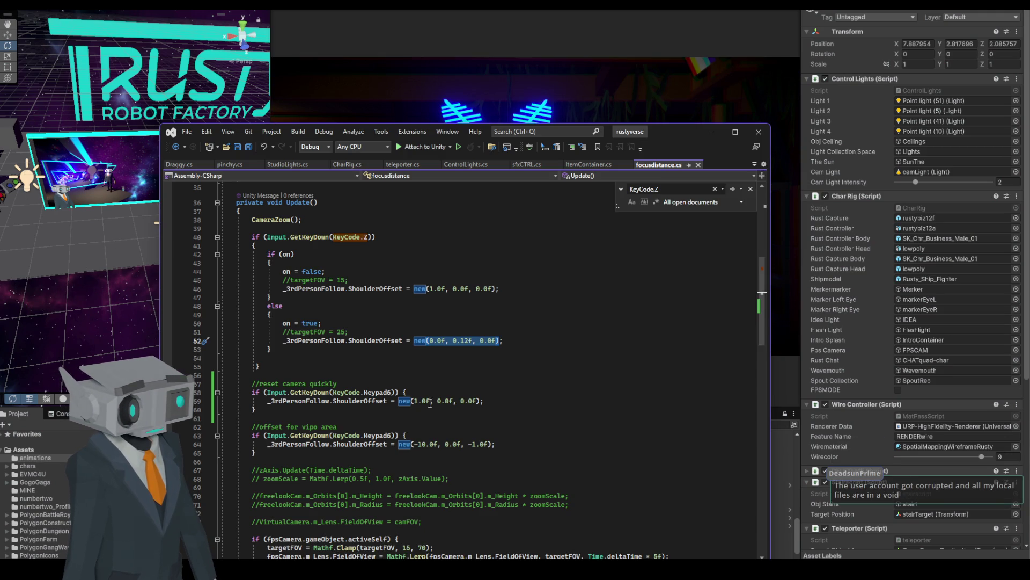
{"action": "left_click", "coordinate": [391, 392]}
{"action": "type", "text": "5"}
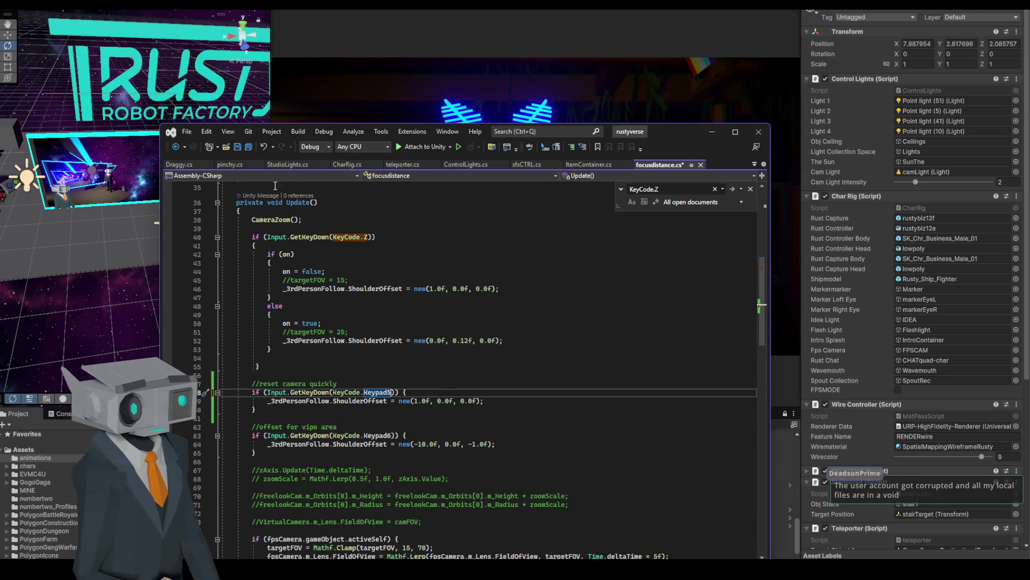
{"action": "left_click", "coordinate": [236, 146]}
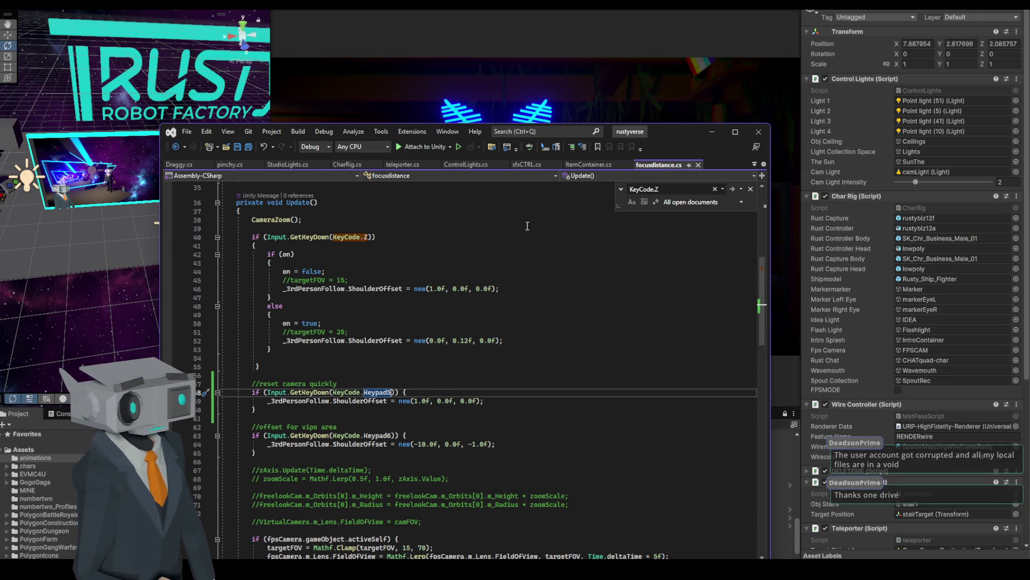
{"action": "left_click", "coordinate": [716, 129]}
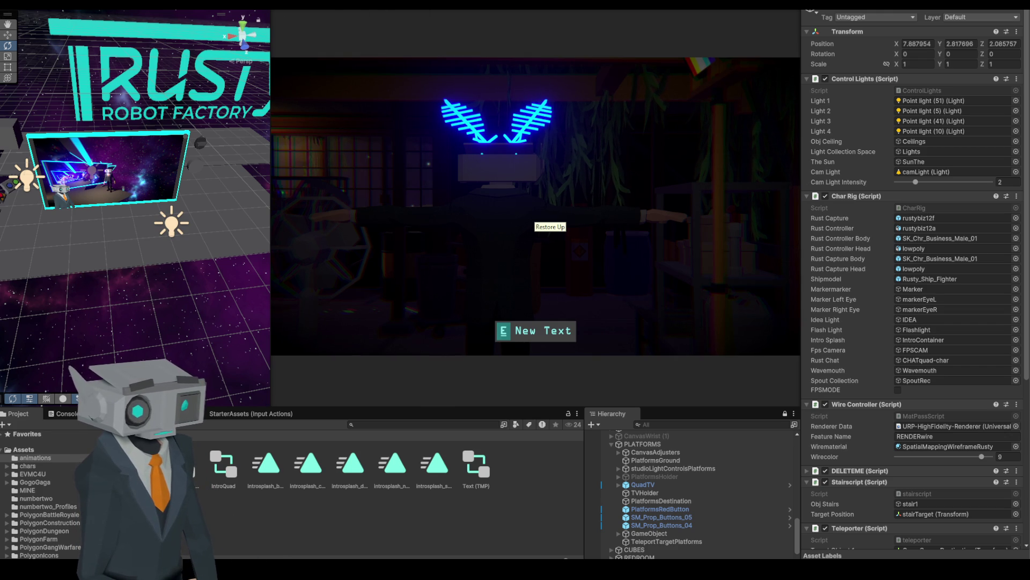
- Enter play mode to test the Keypad5 reset key, then widen the Scene view beside the Game view
{"action": "key", "text": "shift+space"}
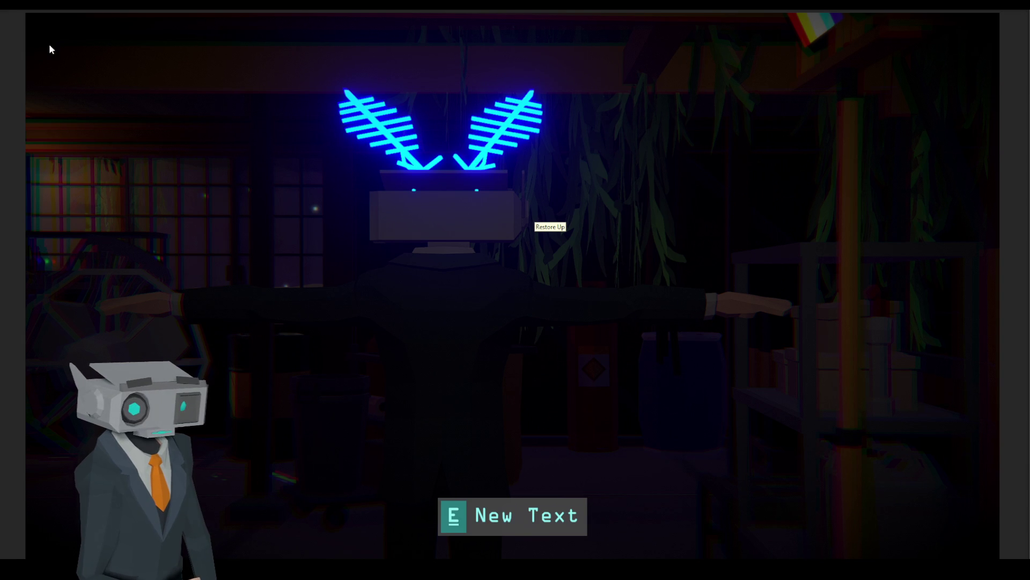
{"action": "key", "text": "shift+space"}
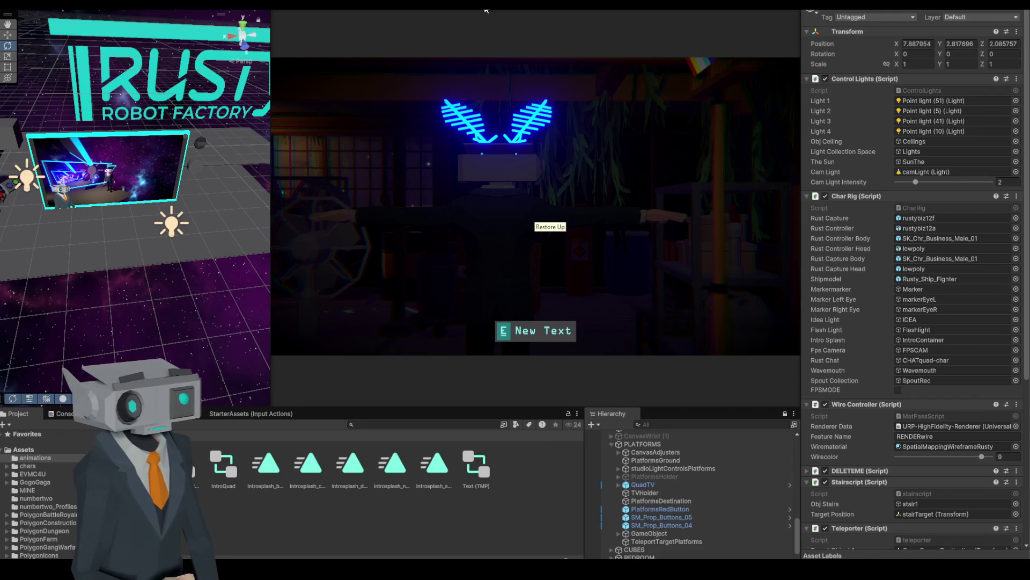
{"action": "key", "text": "ctrl+p"}
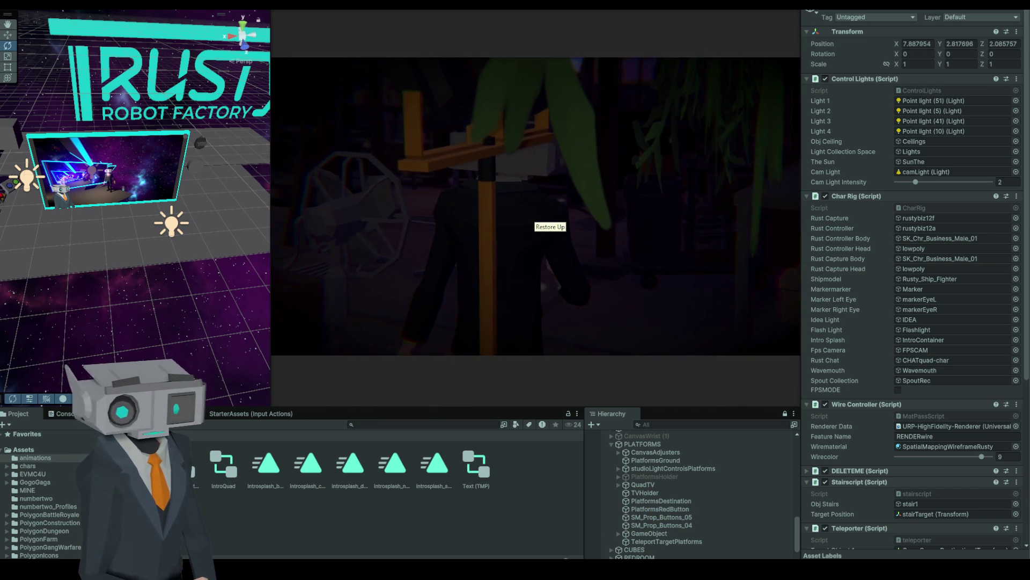
{"action": "key", "text": "shift+space"}
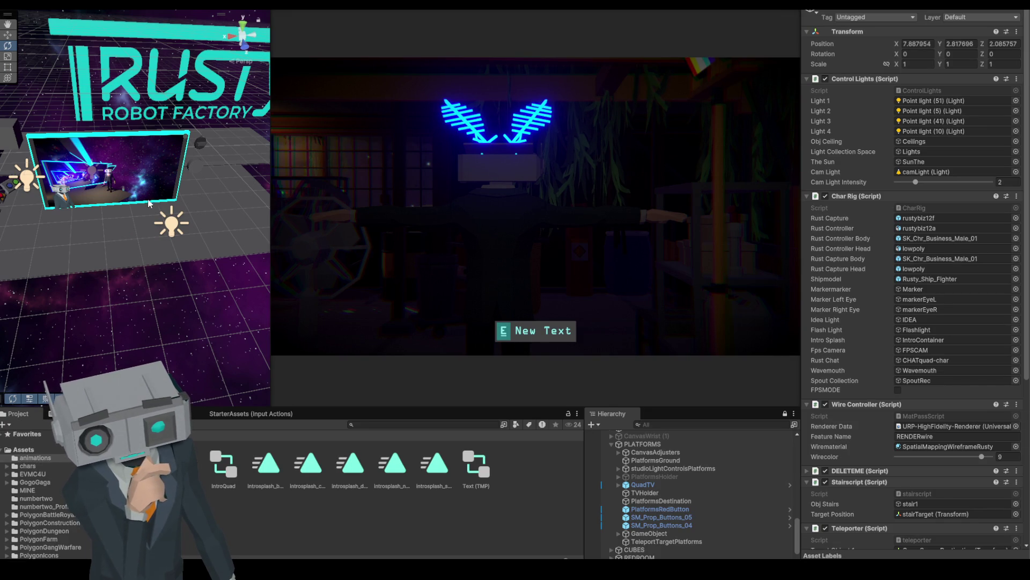
{"action": "left_click_drag", "start_coordinate": [277, 224], "coordinate": [321, 225]}
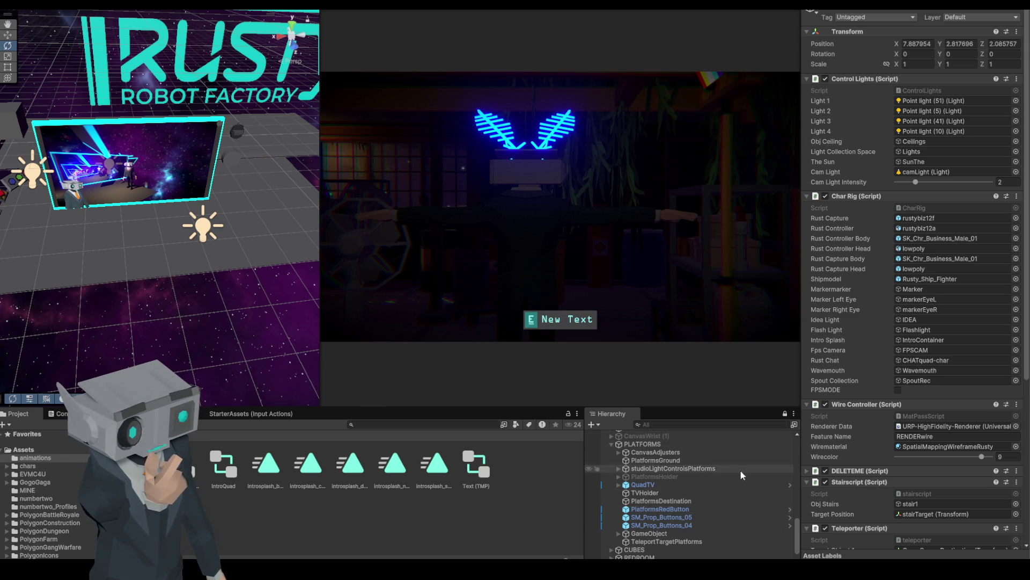
- Select MainCamera in the 'camera'-filtered Hierarchy to inspect its Camera component
{"action": "left_click_drag", "start_coordinate": [796, 537], "coordinate": [794, 449]}
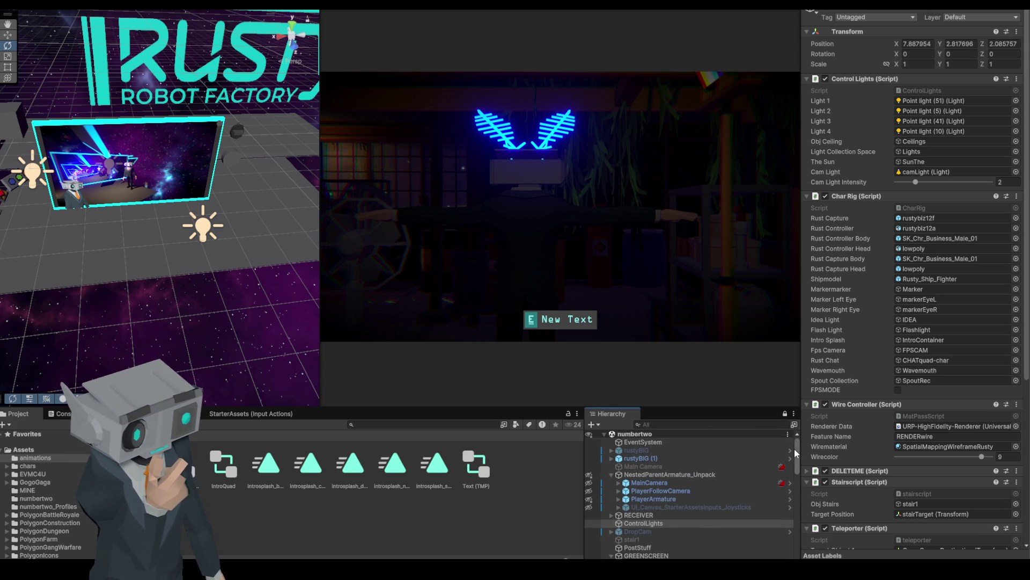
{"action": "left_click", "coordinate": [653, 482]}
{"action": "left_click", "coordinate": [658, 476]}
{"action": "left_click", "coordinate": [660, 484]}
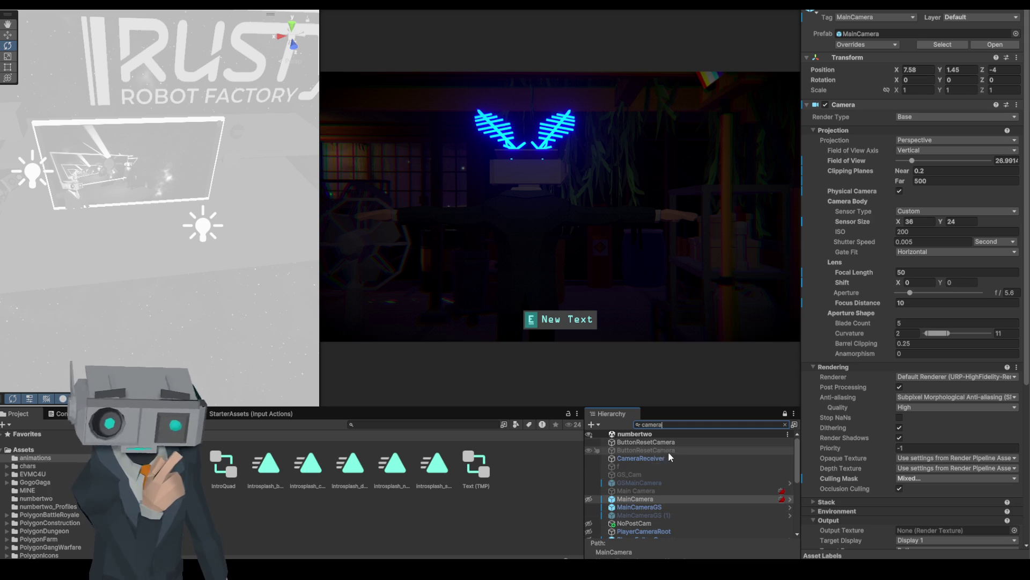
- Enter Play mode with Ctrl+P so Unity reloads the script domain
{"action": "scroll", "coordinate": [694, 482], "scroll_direction": "down", "scroll_amount": 3}
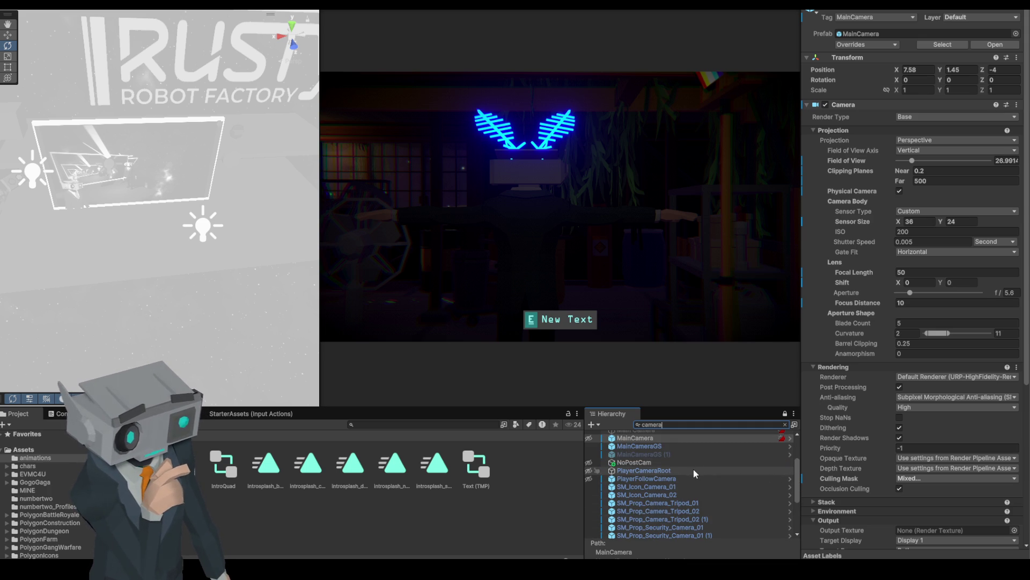
{"action": "scroll", "coordinate": [683, 478], "scroll_direction": "up", "scroll_amount": 2}
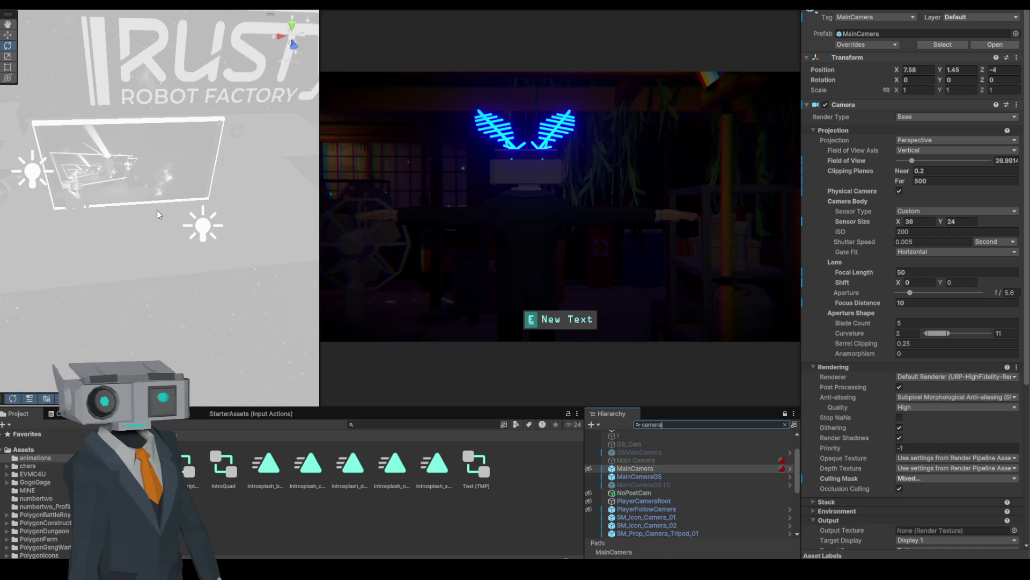
{"action": "key", "text": "ctrl+p"}
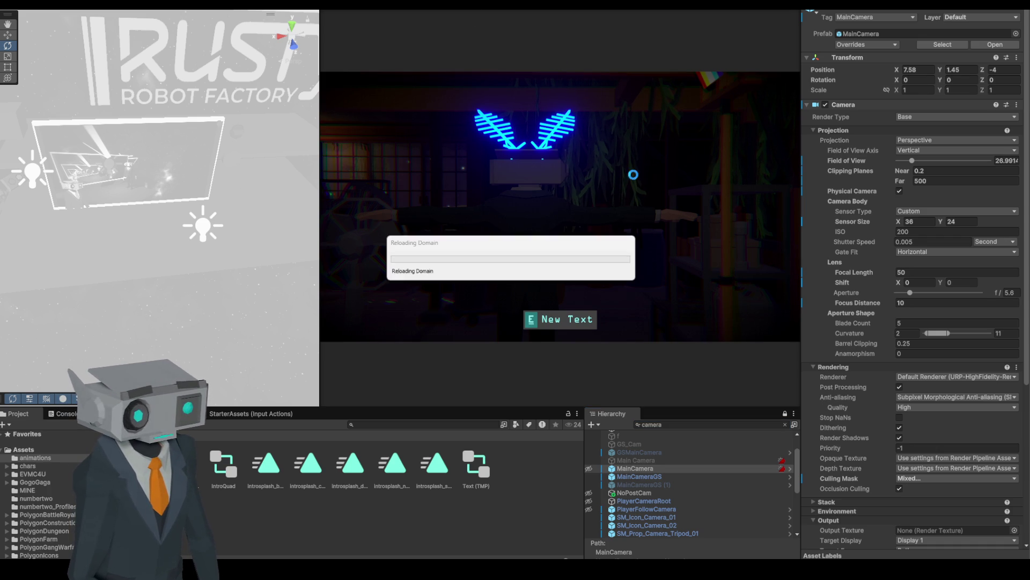
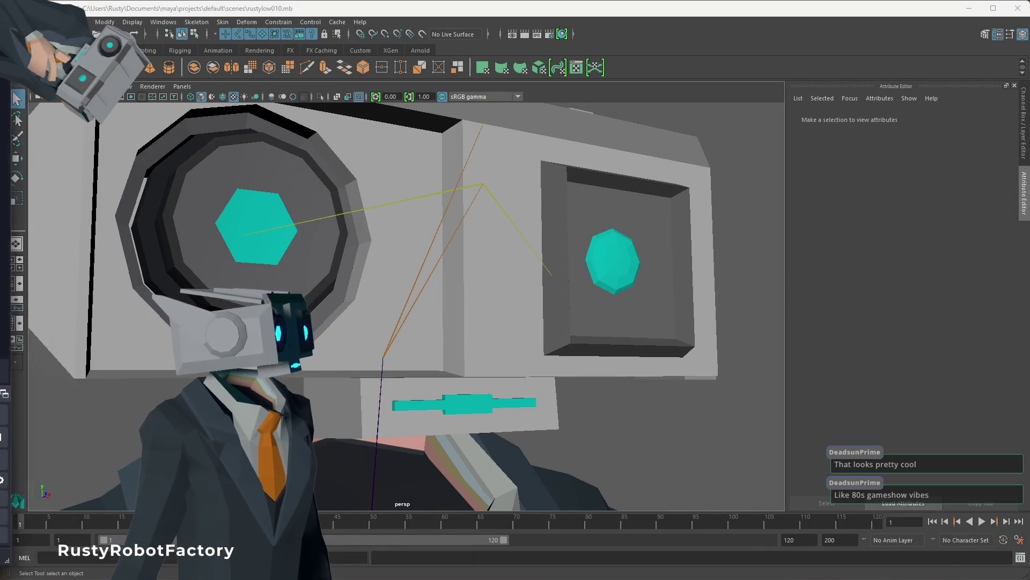
- Switch from Maya's TV-head robot model to the streaming window showing the neon stage
{"action": "key", "text": "alt+Tab"}
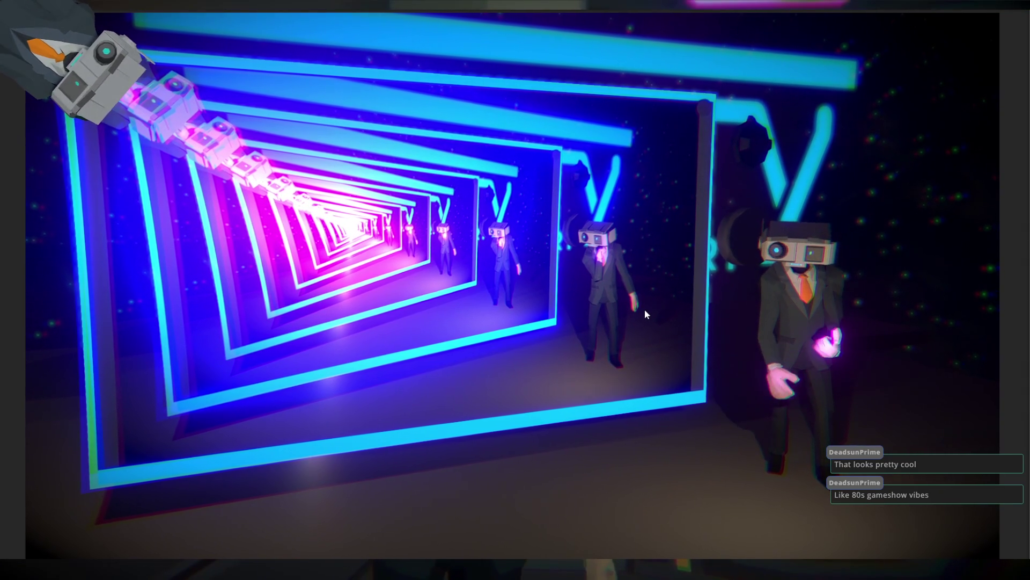
- Bring the Unity editor forward showing the Rusty Robot Factory scene and MainCamera settings
{"action": "left_click", "coordinate": [810, 310]}
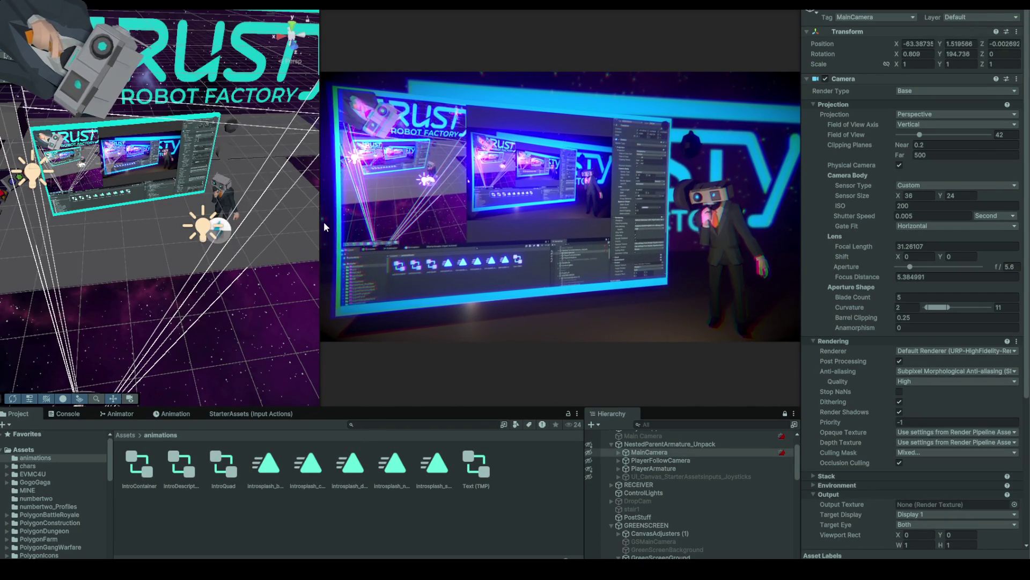
- Widen the Game view by narrowing the Scene view beside it
{"action": "mouse_move", "coordinate": [320, 230]}
{"action": "left_mouse_down"}
{"action": "mouse_move", "coordinate": [218, 228]}
{"action": "mouse_move", "coordinate": [293, 227]}
{"action": "mouse_move", "coordinate": [230, 212]}
{"action": "left_mouse_up"}
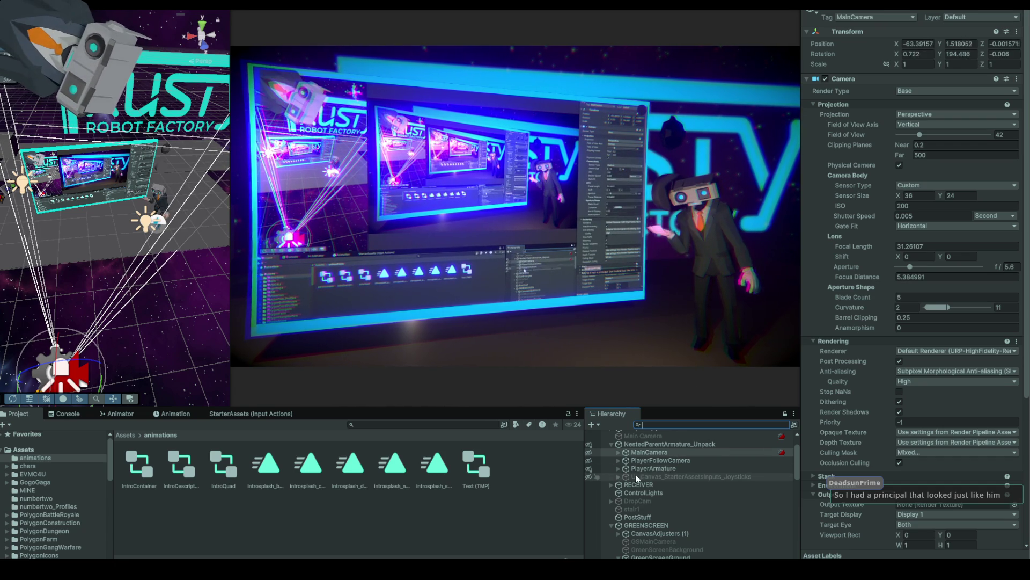
- Select PlayerFollowCamera, try a strong Dutch tilt, then set Dutch back to 0
{"action": "left_click", "coordinate": [619, 462]}
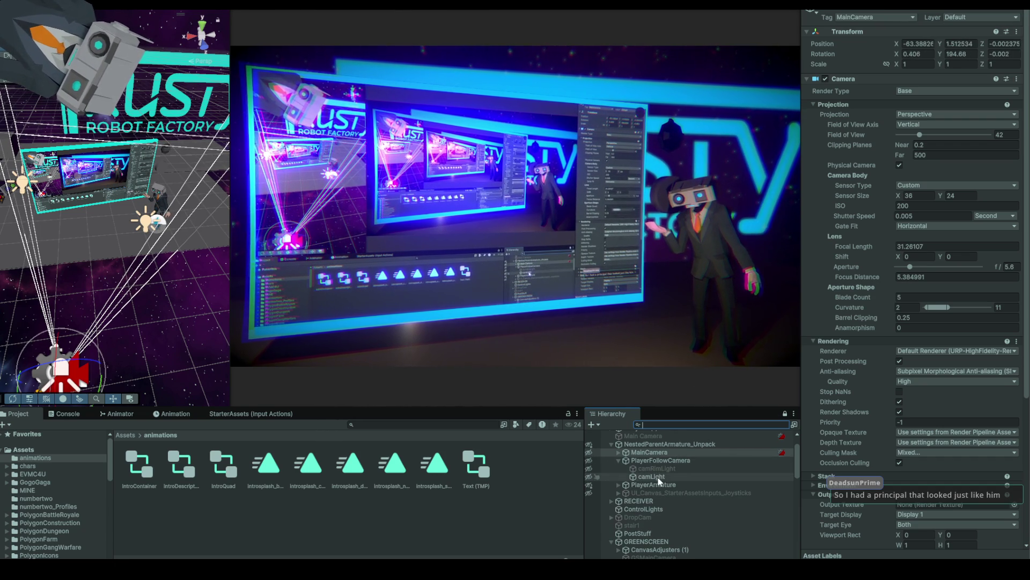
{"action": "left_click", "coordinate": [646, 460]}
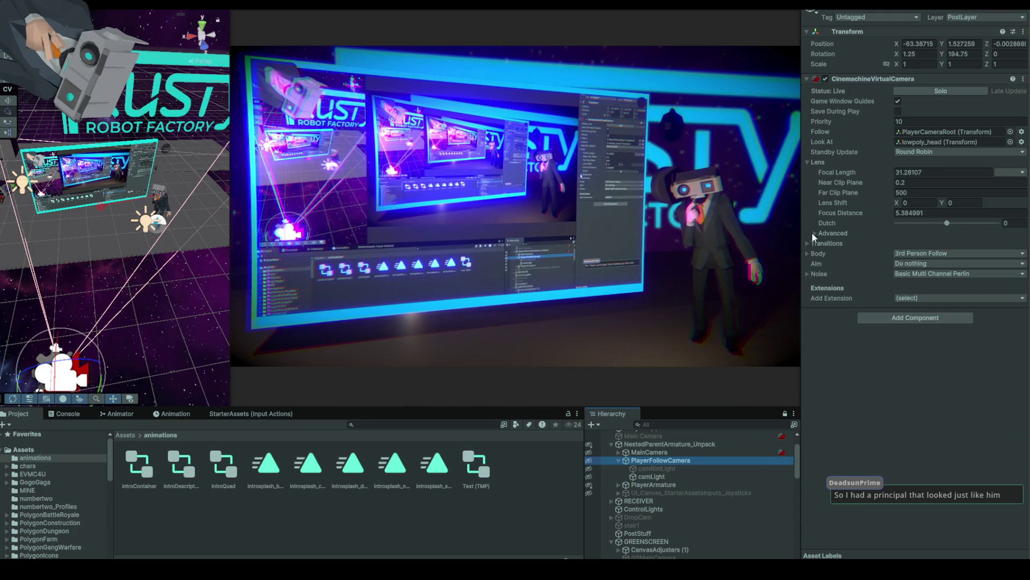
{"action": "mouse_move", "coordinate": [947, 224]}
{"action": "left_mouse_down"}
{"action": "mouse_move", "coordinate": [957, 228]}
{"action": "mouse_move", "coordinate": [934, 226]}
{"action": "left_mouse_up"}
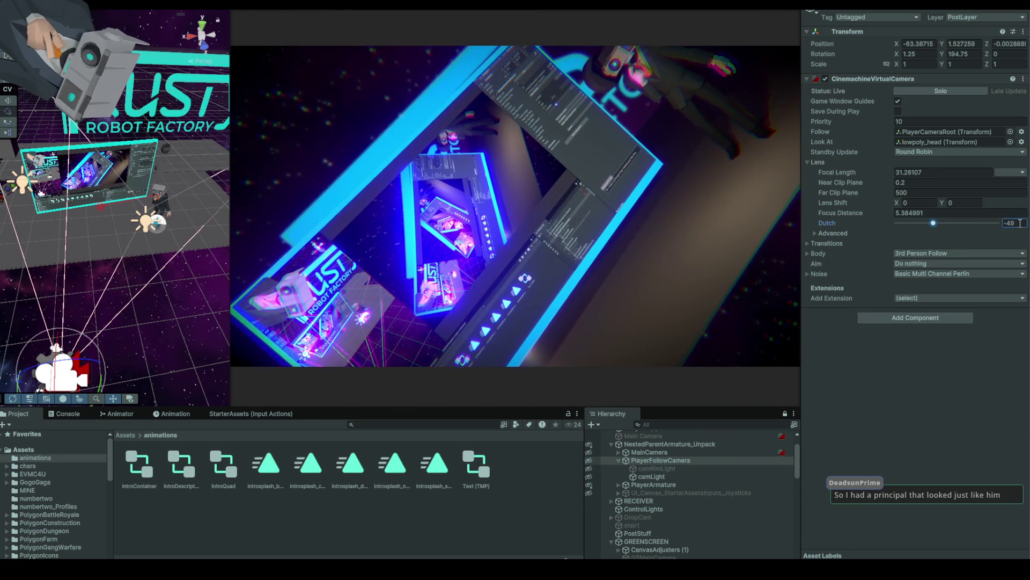
{"action": "type", "text": "0"}
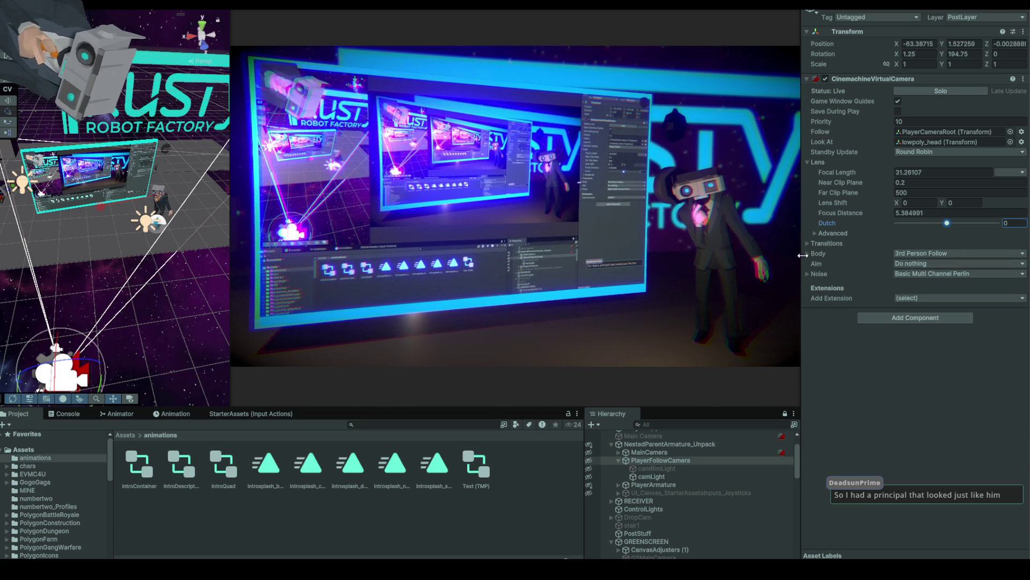
- Test sideways Lens Shift X offsets, reset Lens Shift X to 0, and select ControlLights
{"action": "left_click", "coordinate": [807, 253]}
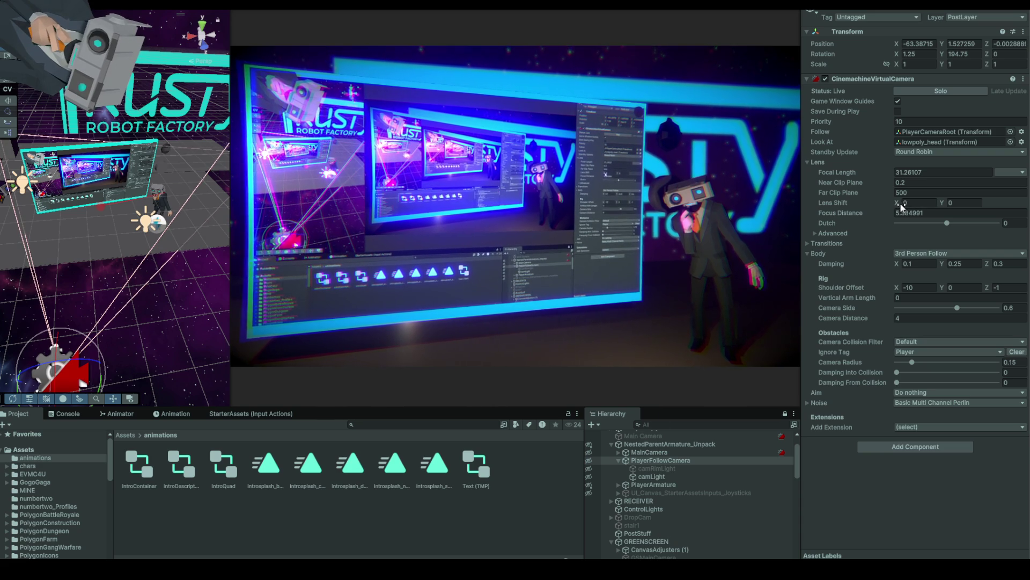
{"action": "mouse_move", "coordinate": [901, 205]}
{"action": "left_mouse_down"}
{"action": "mouse_move", "coordinate": [915, 205]}
{"action": "mouse_move", "coordinate": [907, 206]}
{"action": "left_mouse_up"}
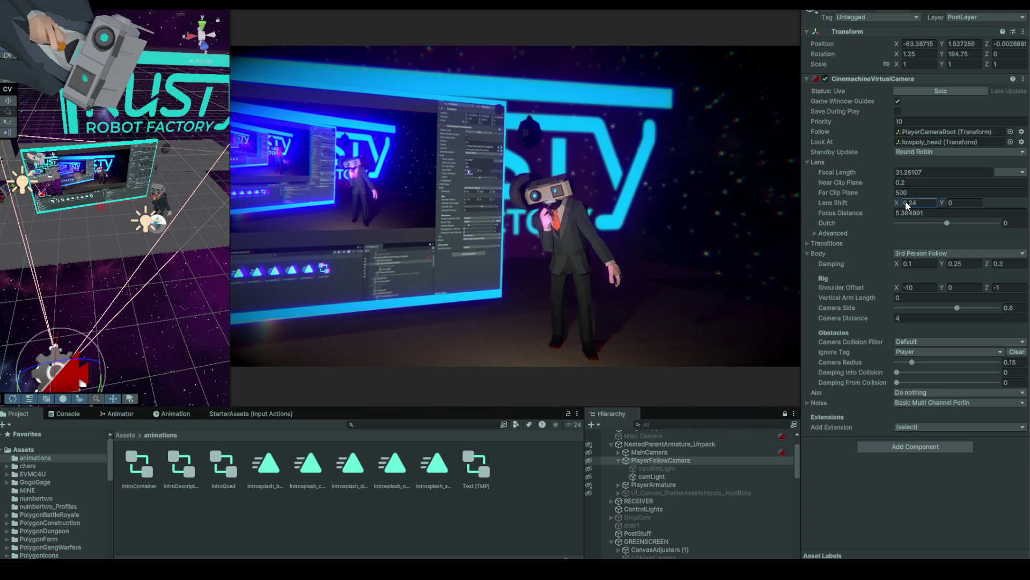
{"action": "left_click_drag", "start_coordinate": [904, 201], "coordinate": [899, 200]}
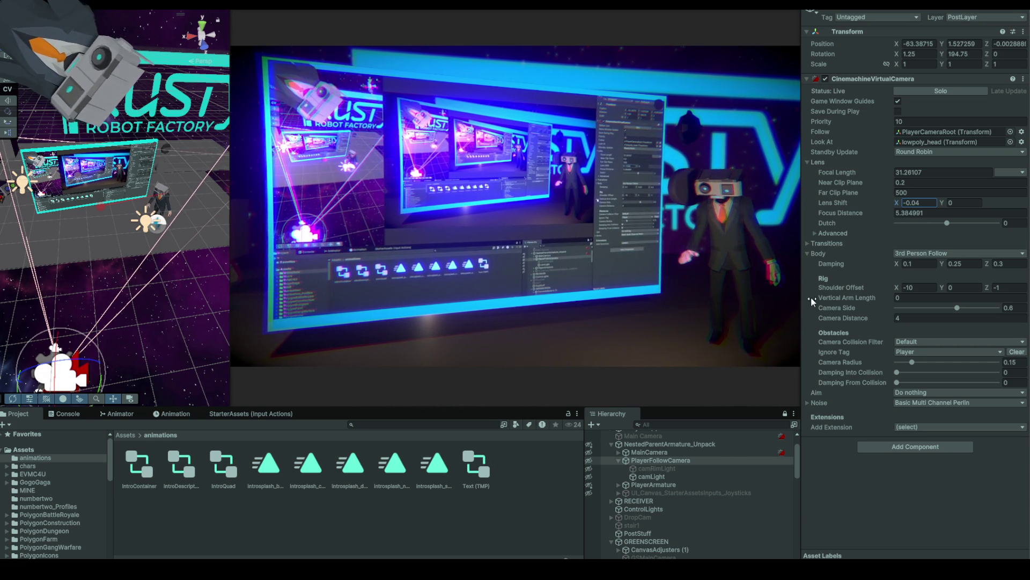
{"action": "type", "text": "0"}
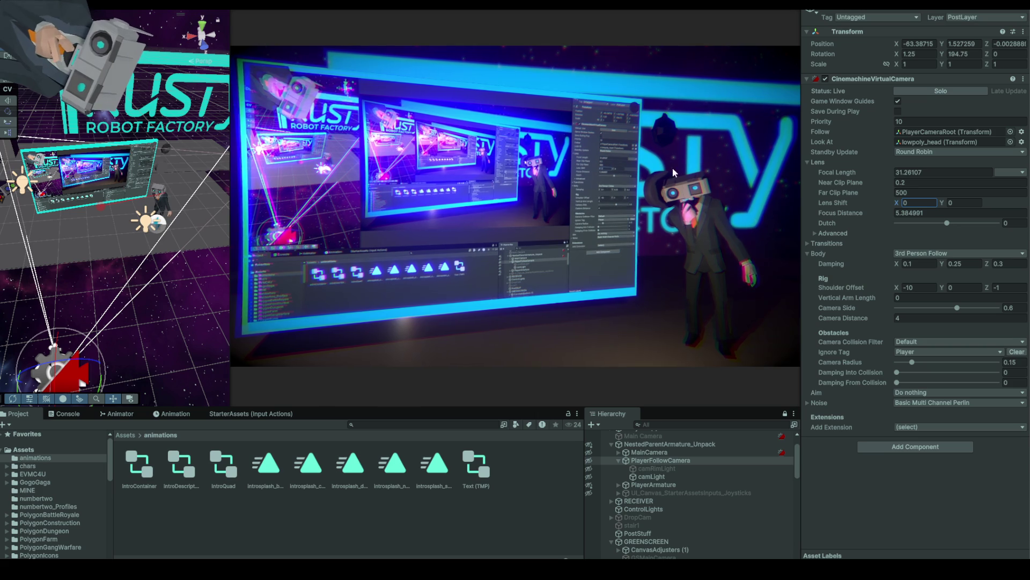
{"action": "left_click", "coordinate": [894, 212]}
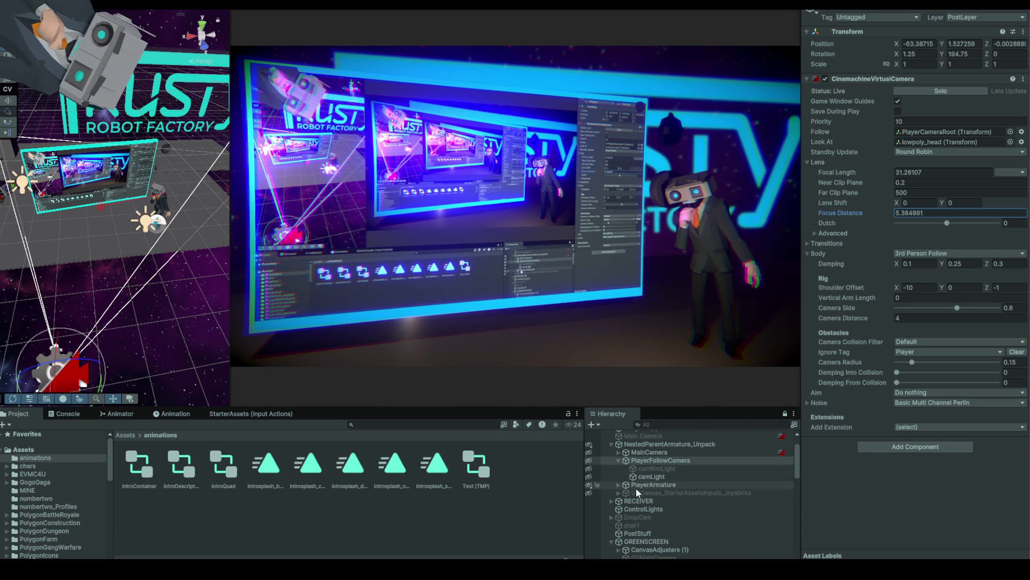
{"action": "left_click", "coordinate": [655, 508]}
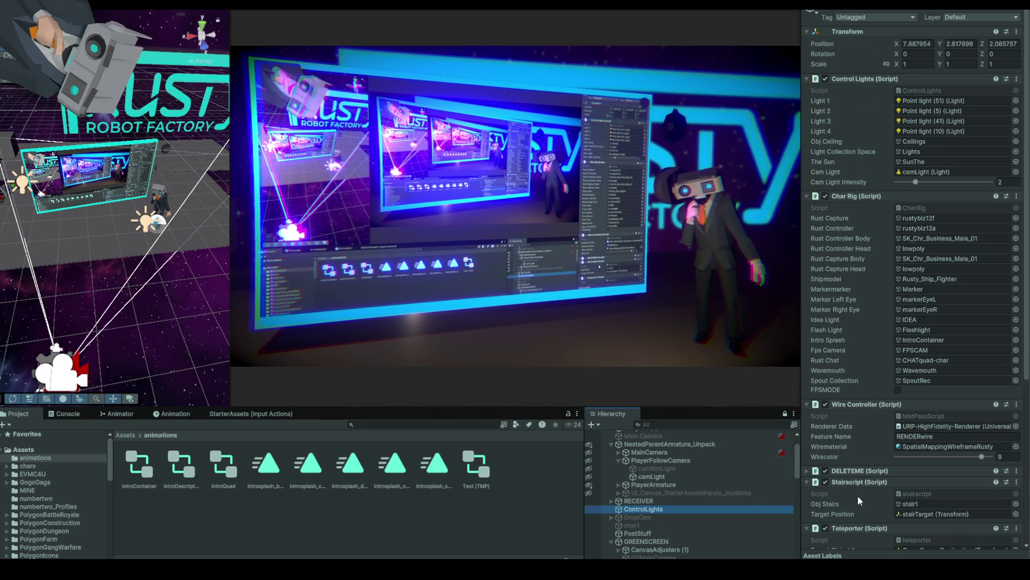
- Review ControlLights' Control Lights, Char Rig and Teleporter scripts unchanged, then select PostStuff
{"action": "scroll", "coordinate": [864, 510], "scroll_direction": "down", "scroll_amount": 3}
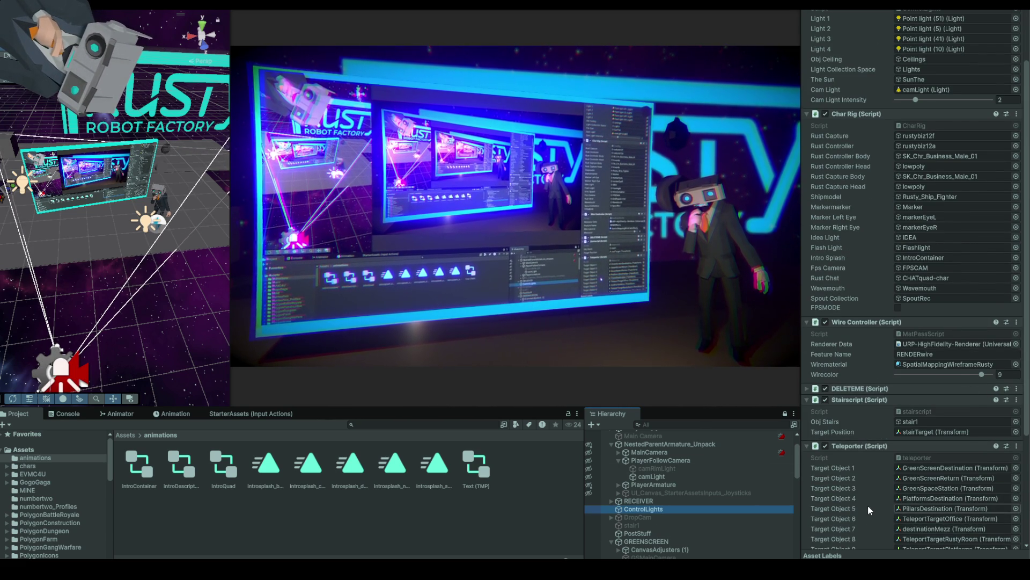
{"action": "scroll", "coordinate": [867, 504], "scroll_direction": "down", "scroll_amount": 5}
{"action": "scroll", "coordinate": [868, 504], "scroll_direction": "up", "scroll_amount": 6}
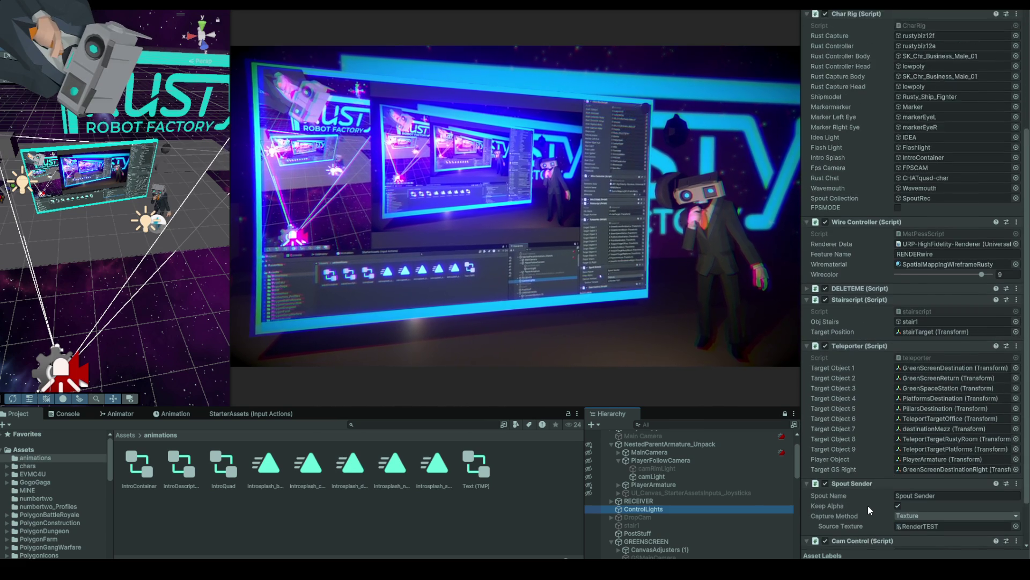
{"action": "scroll", "coordinate": [868, 507], "scroll_direction": "up", "scroll_amount": 2}
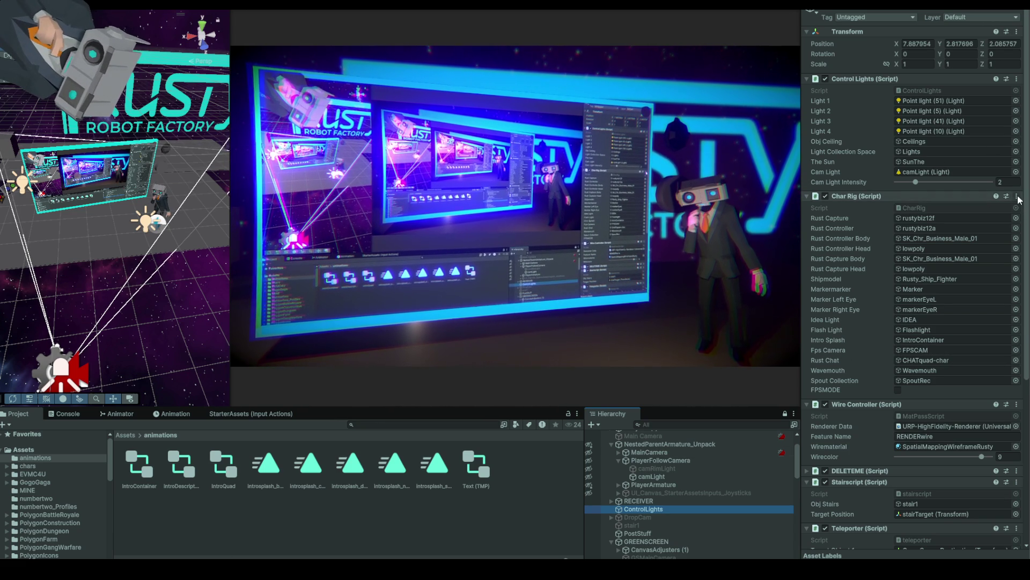
{"action": "right_click", "coordinate": [990, 199]}
{"action": "key", "text": "Escape"}
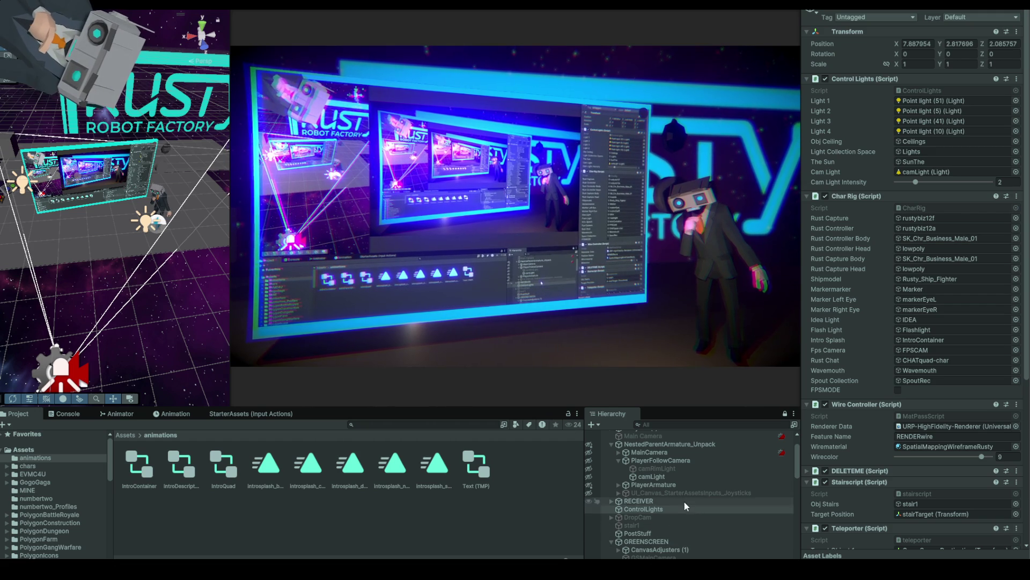
{"action": "left_click", "coordinate": [649, 534]}
- Raise the focus script's Zoom Scale to 1.25 and set Target FOV to 64.5
{"action": "scroll", "coordinate": [858, 383], "scroll_direction": "down", "scroll_amount": 10}
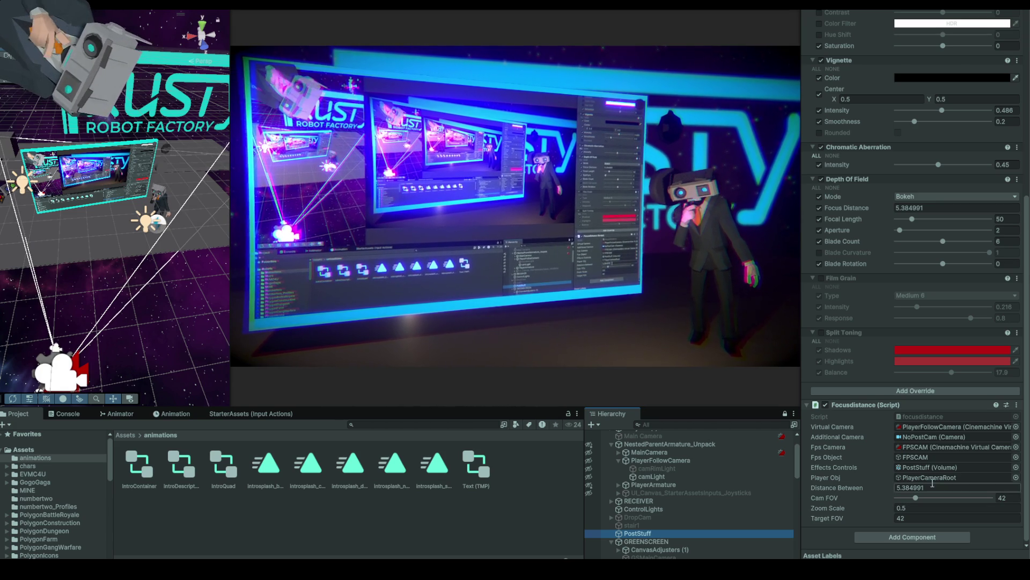
{"action": "left_click", "coordinate": [916, 497]}
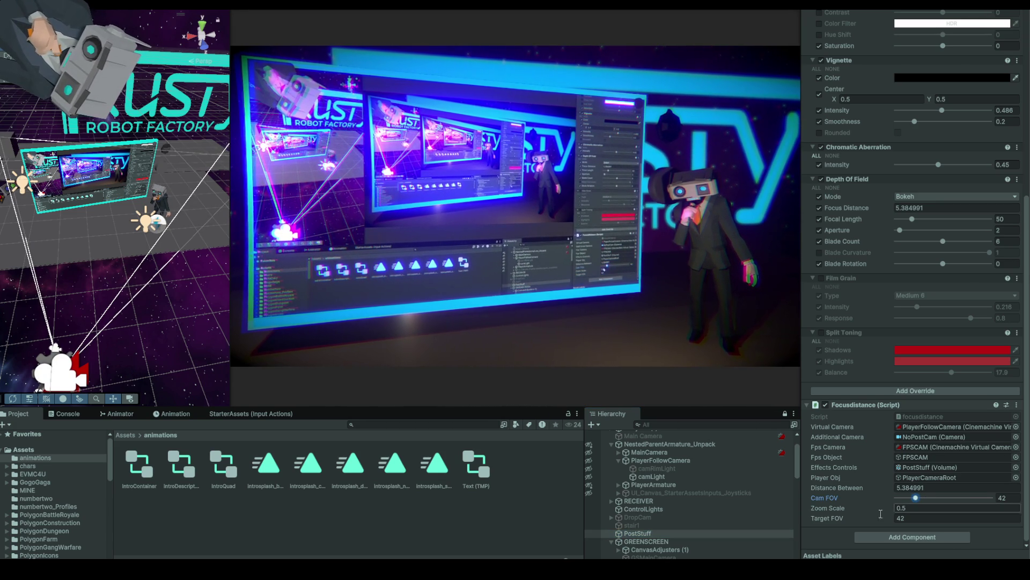
{"action": "left_click_drag", "start_coordinate": [874, 508], "coordinate": [891, 509]}
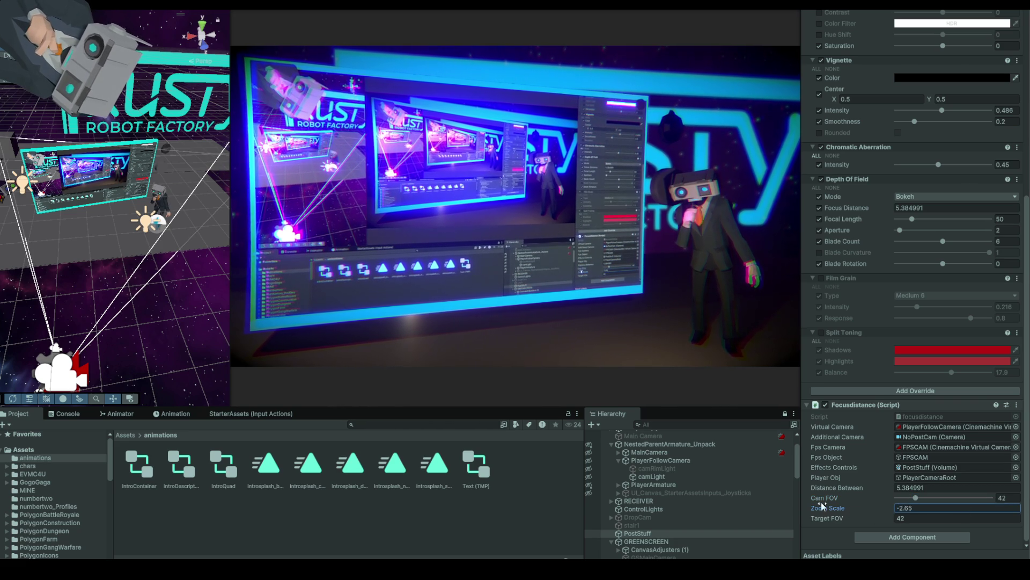
{"action": "left_click", "coordinate": [938, 518]}
{"action": "type", "text": "64.5"}
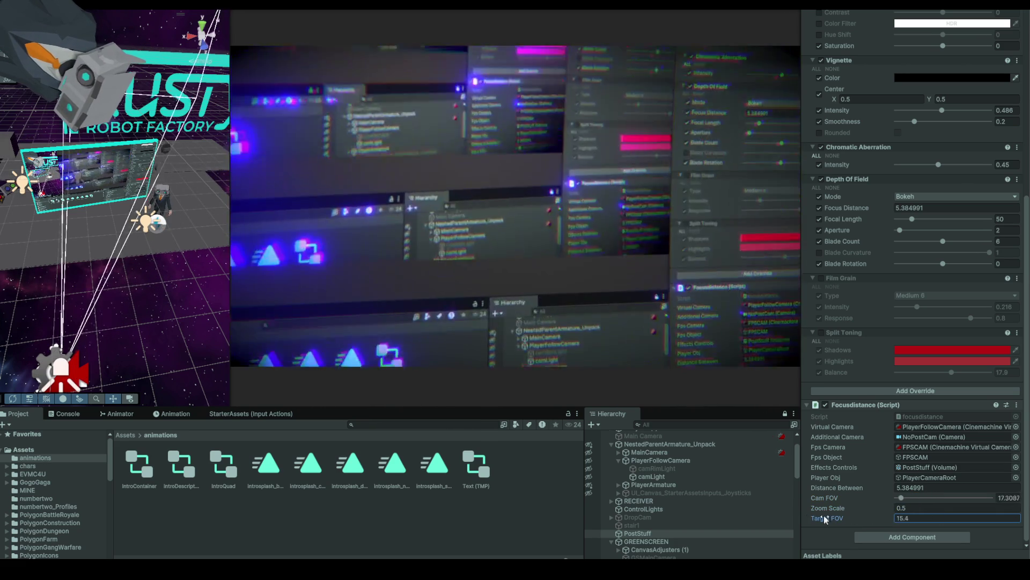
- Lower Target FOV to zoom in, then open the Focusdistance script in Visual Studio
{"action": "mouse_move", "coordinate": [862, 522]}
{"action": "left_mouse_down"}
{"action": "mouse_move", "coordinate": [847, 504]}
{"action": "mouse_move", "coordinate": [878, 504]}
{"action": "left_mouse_up"}
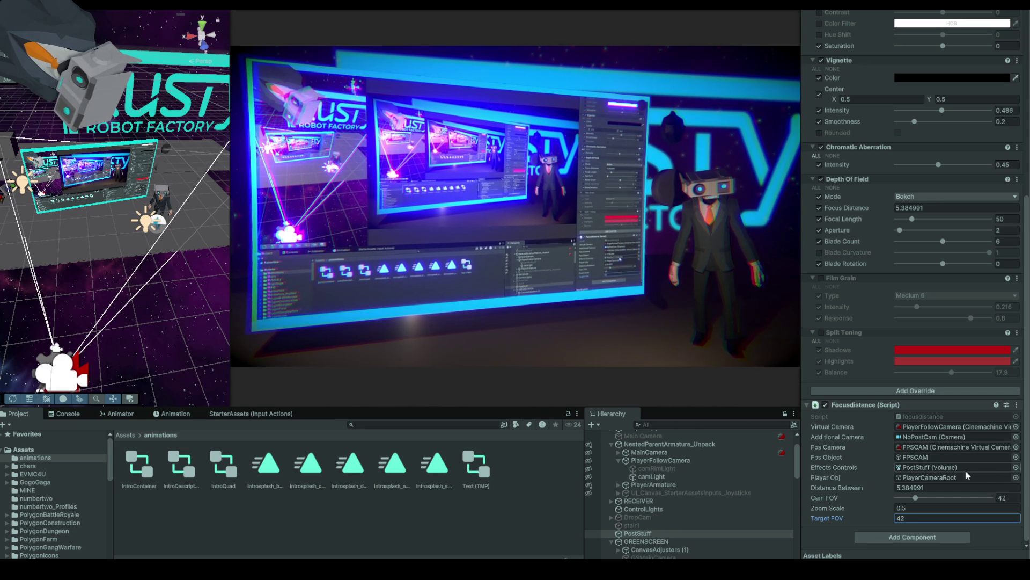
{"action": "left_click", "coordinate": [1018, 405]}
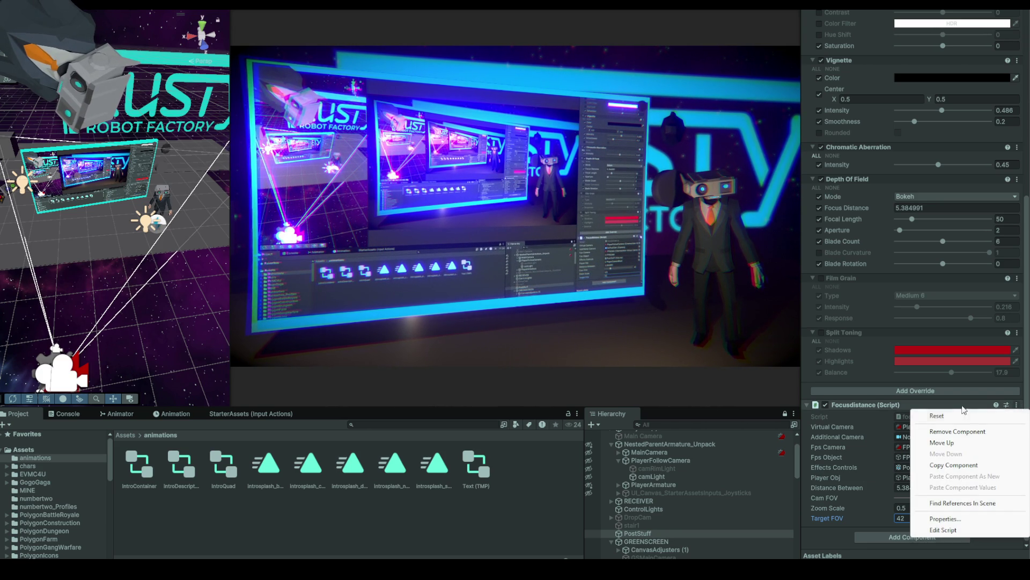
{"action": "left_click", "coordinate": [935, 531]}
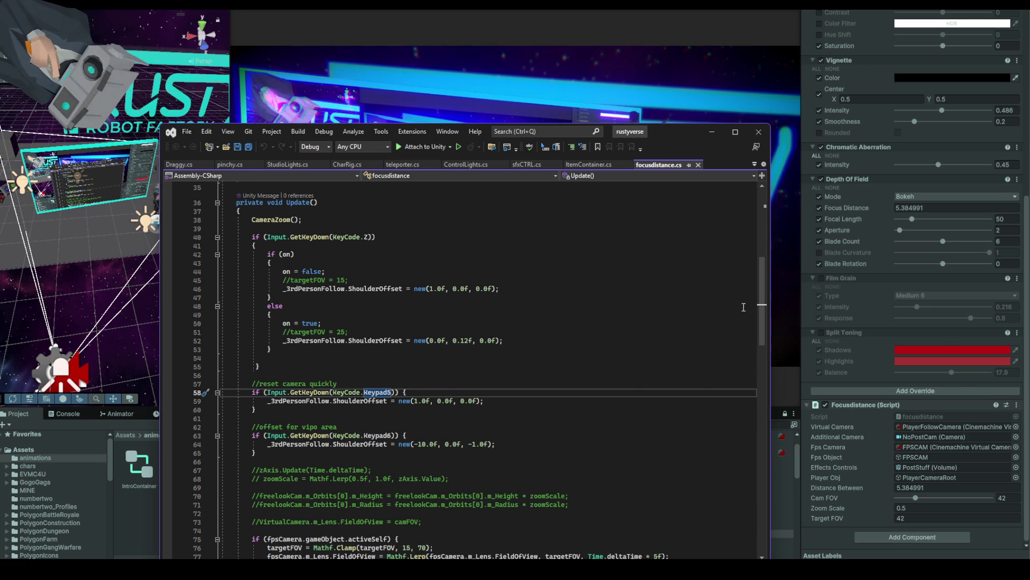
- Read through focusdistance.cs's Update and CameraZoom code, then move Visual Studio down to reveal Unity
{"action": "left_click_drag", "start_coordinate": [758, 294], "coordinate": [762, 384]}
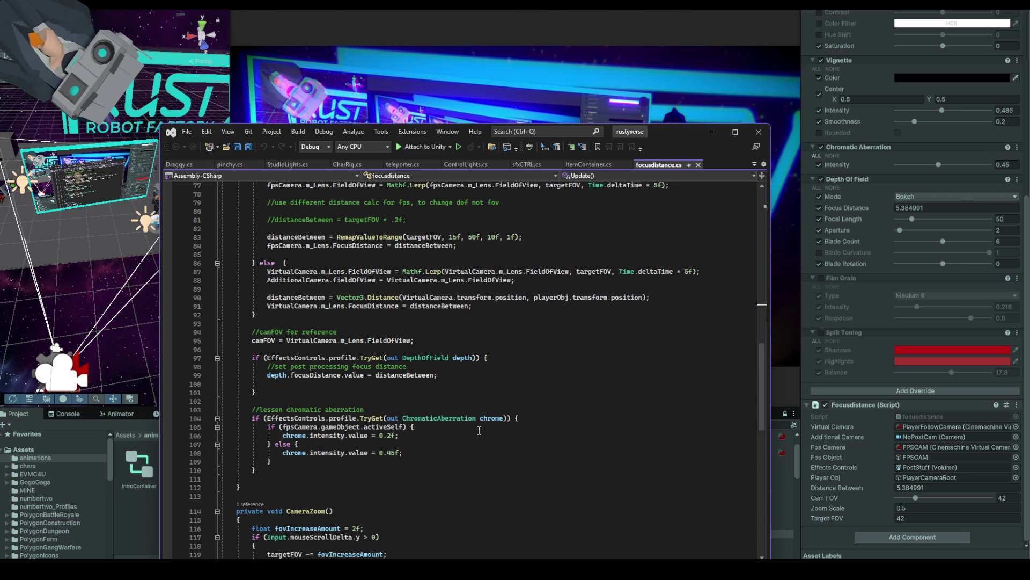
{"action": "scroll", "coordinate": [483, 428], "scroll_direction": "down", "scroll_amount": 3}
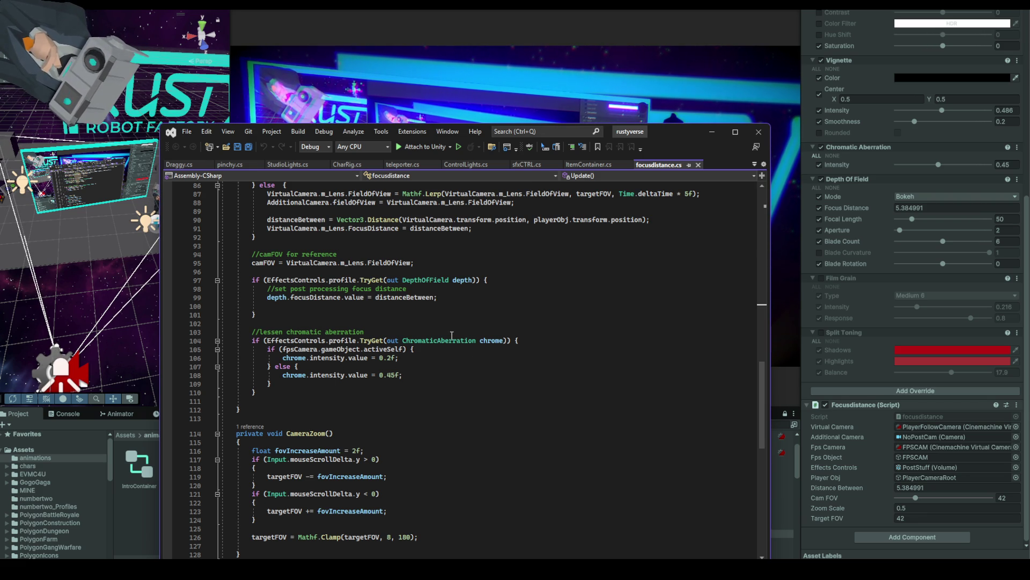
{"action": "mouse_move", "coordinate": [674, 128]}
{"action": "left_mouse_down"}
{"action": "mouse_move", "coordinate": [656, 543]}
{"action": "mouse_move", "coordinate": [458, 372]}
{"action": "mouse_move", "coordinate": [449, 160]}
{"action": "mouse_move", "coordinate": [543, 279]}
{"action": "mouse_move", "coordinate": [540, 328]}
{"action": "mouse_move", "coordinate": [518, 181]}
{"action": "left_mouse_up"}
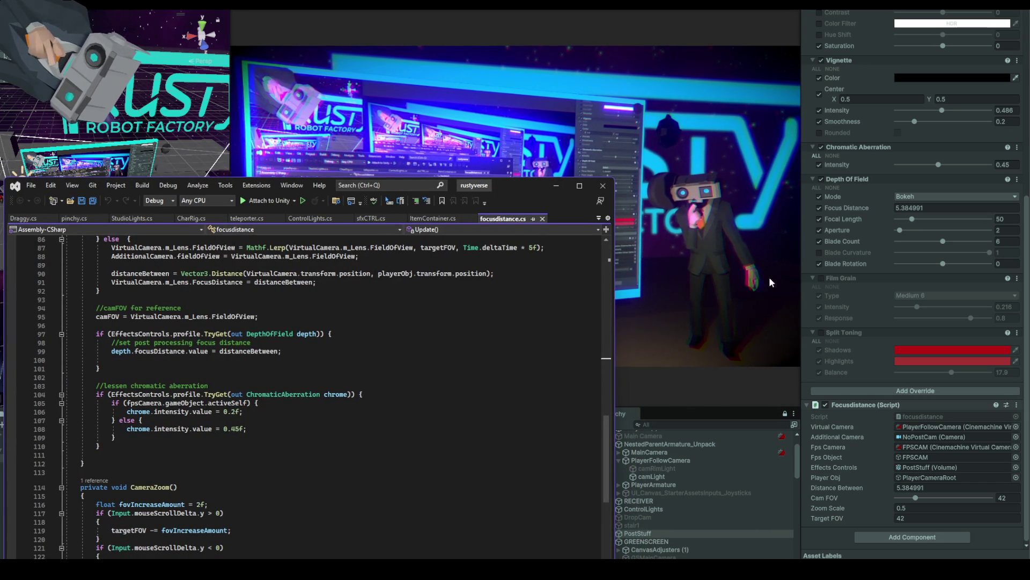
- Compare Depth Of Field off and on, leave it enabled, and disable Chromatic Aberration
{"action": "left_click", "coordinate": [822, 178]}
{"action": "left_click", "coordinate": [821, 179]}
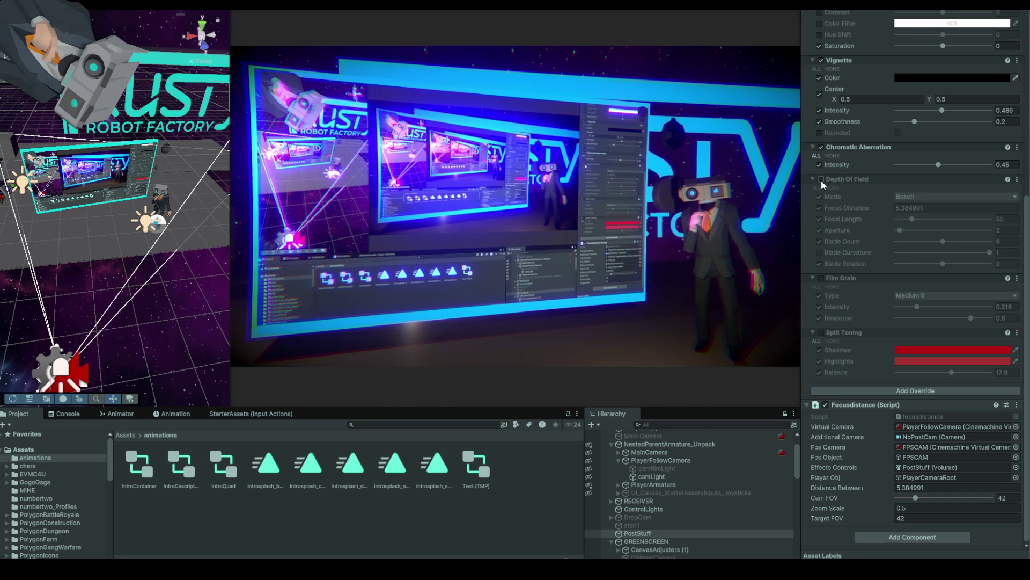
{"action": "left_click", "coordinate": [821, 179]}
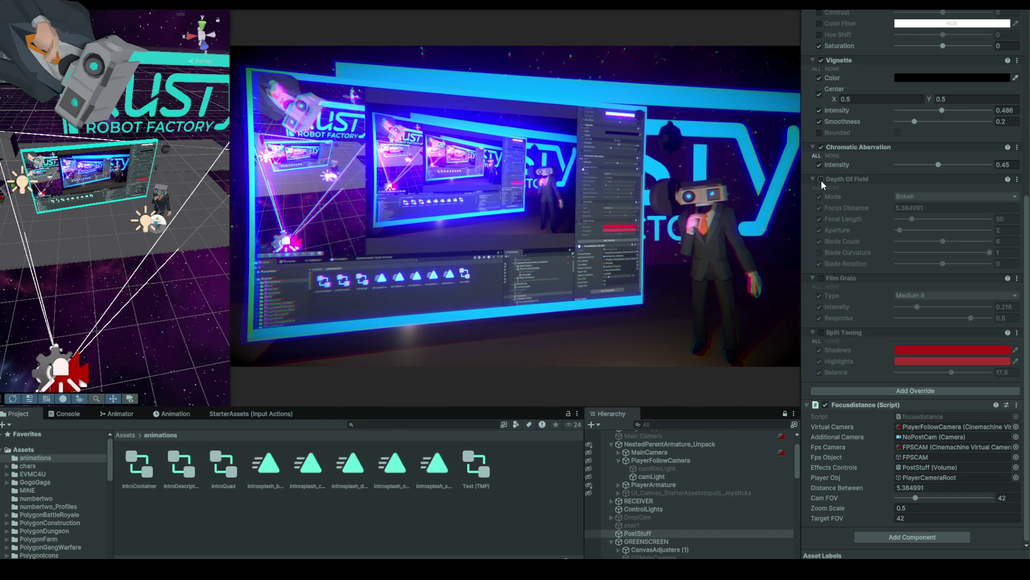
{"action": "left_click", "coordinate": [821, 180]}
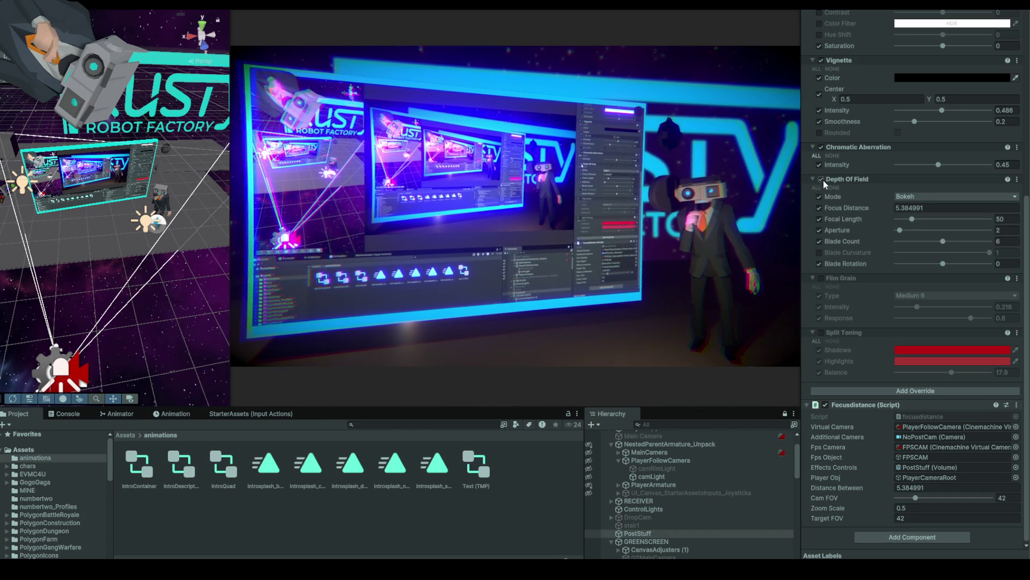
{"action": "scroll", "coordinate": [894, 193], "scroll_direction": "up", "scroll_amount": 2}
{"action": "scroll", "coordinate": [892, 193], "scroll_direction": "up", "scroll_amount": 4}
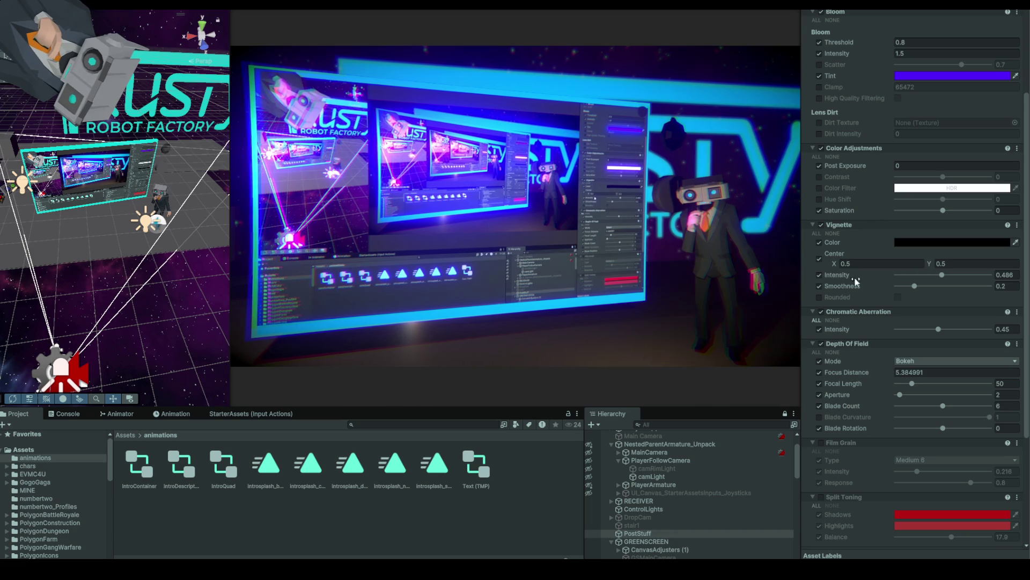
{"action": "left_click", "coordinate": [821, 311]}
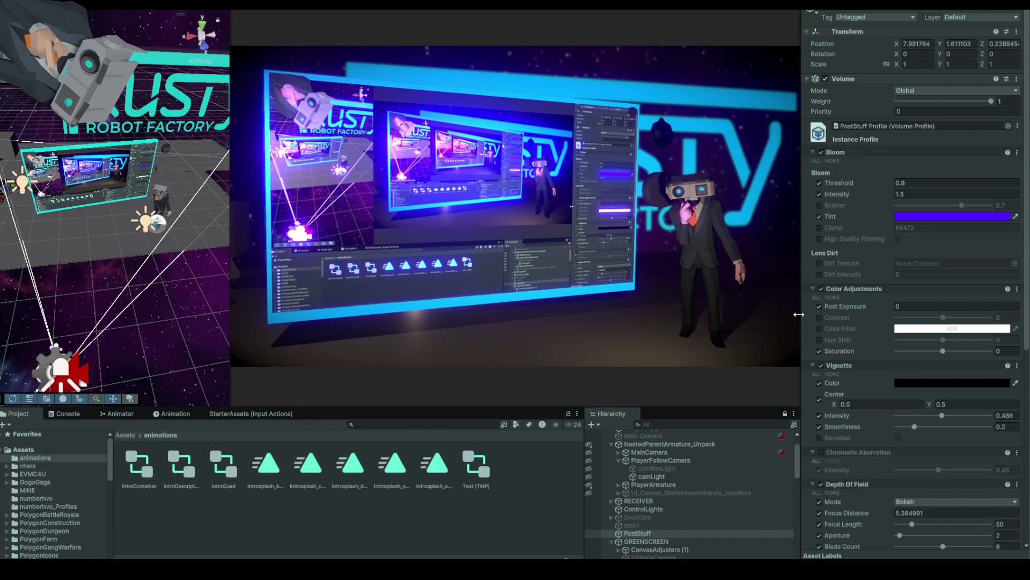
- Re-enable Chromatic Aberration and toggle Vignette off and on to compare the look
{"action": "left_click", "coordinate": [821, 452]}
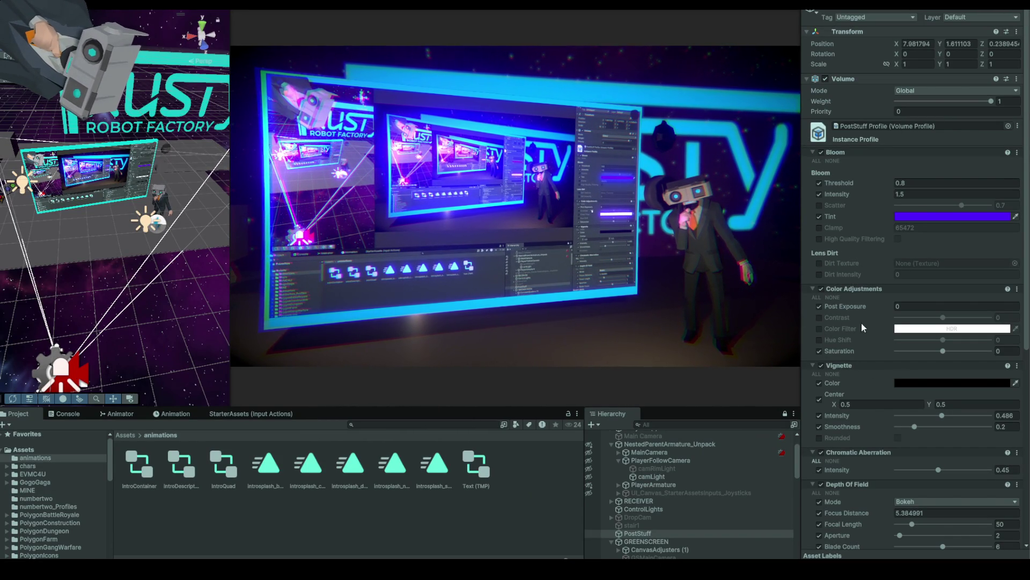
{"action": "left_click", "coordinate": [824, 365]}
{"action": "left_click", "coordinate": [823, 365]}
{"action": "left_click", "coordinate": [823, 365]}
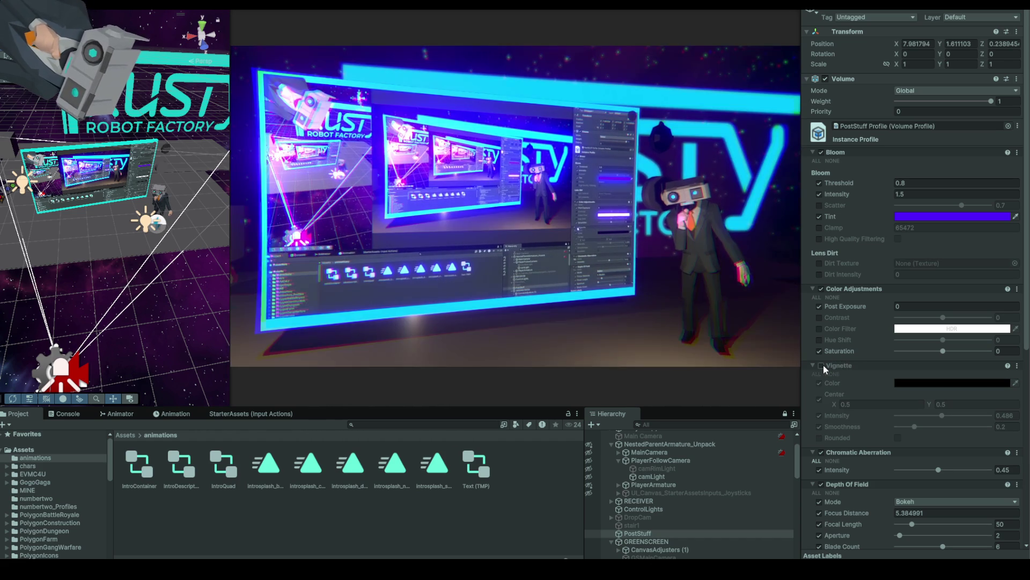
{"action": "left_click", "coordinate": [823, 365]}
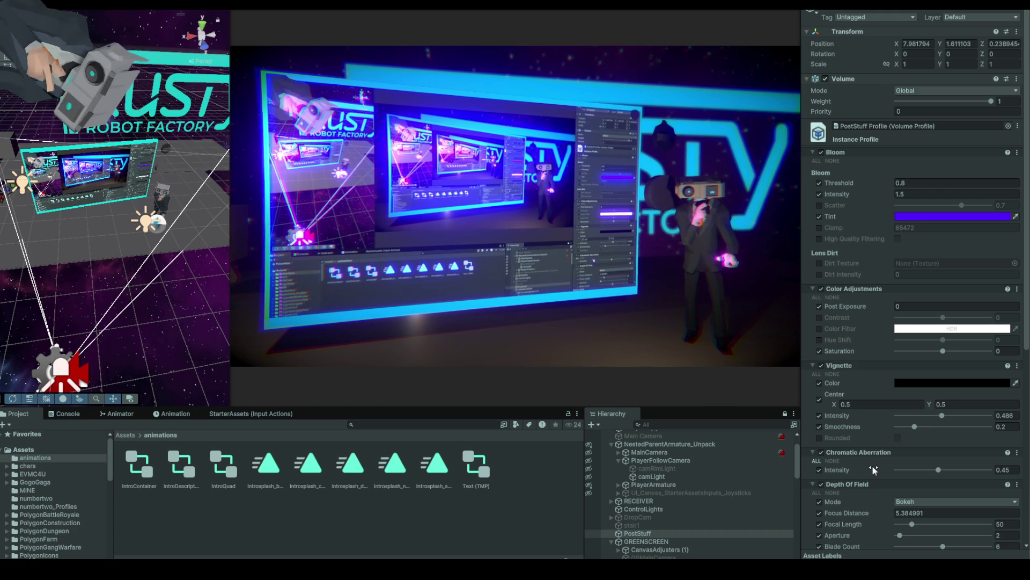
{"action": "scroll", "coordinate": [875, 430], "scroll_direction": "down", "scroll_amount": 3}
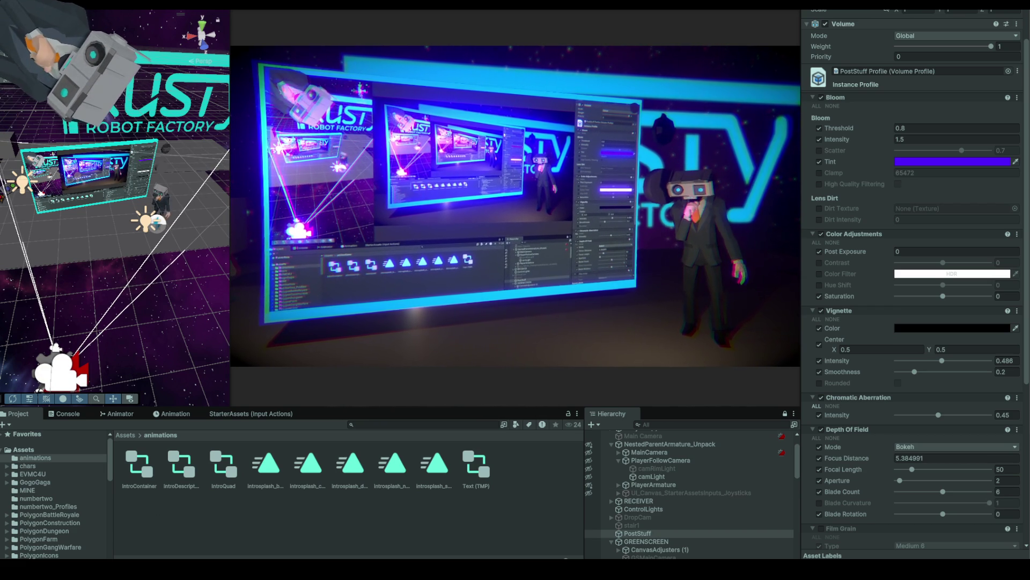
- Open the Assets MINE folder, then switch between the running neon room and focusdistance.cs
{"action": "left_click", "coordinate": [22, 450]}
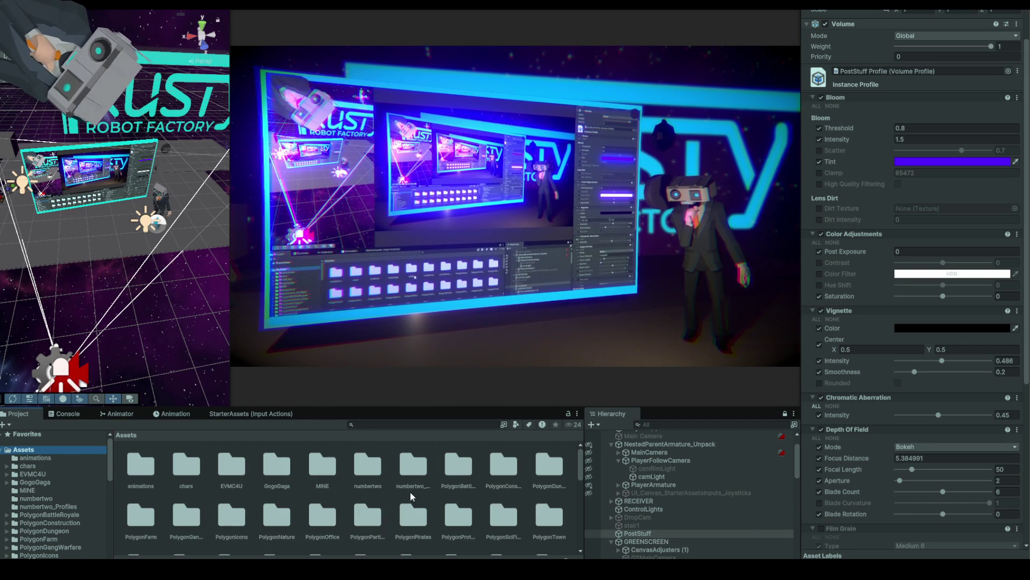
{"action": "left_click", "coordinate": [16, 490]}
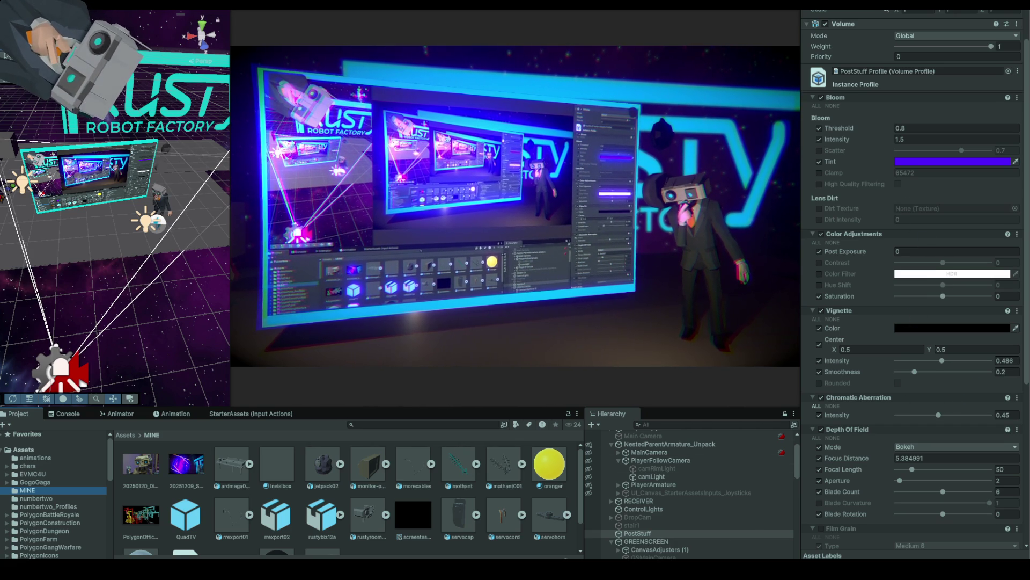
{"action": "key", "text": "alt+Tab"}
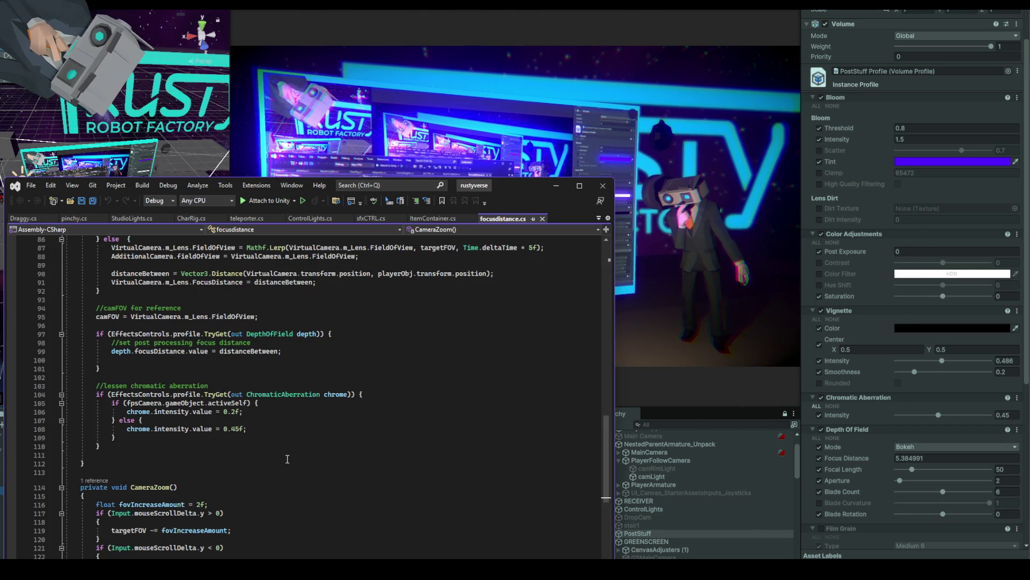
{"action": "key", "text": "alt+Tab"}
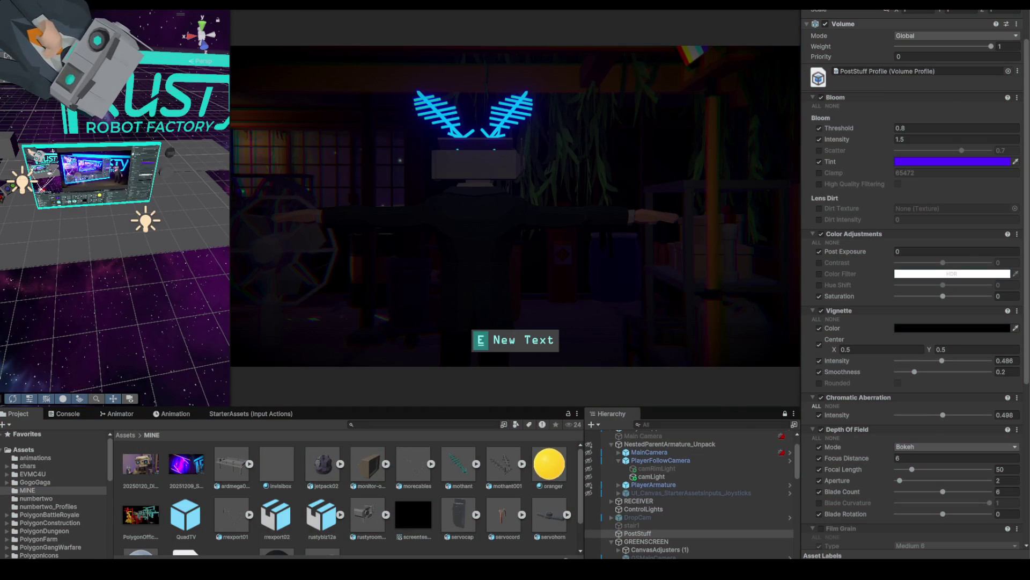
{"action": "key", "text": "alt+Tab"}
{"action": "scroll", "coordinate": [310, 504], "scroll_direction": "down", "scroll_amount": 4}
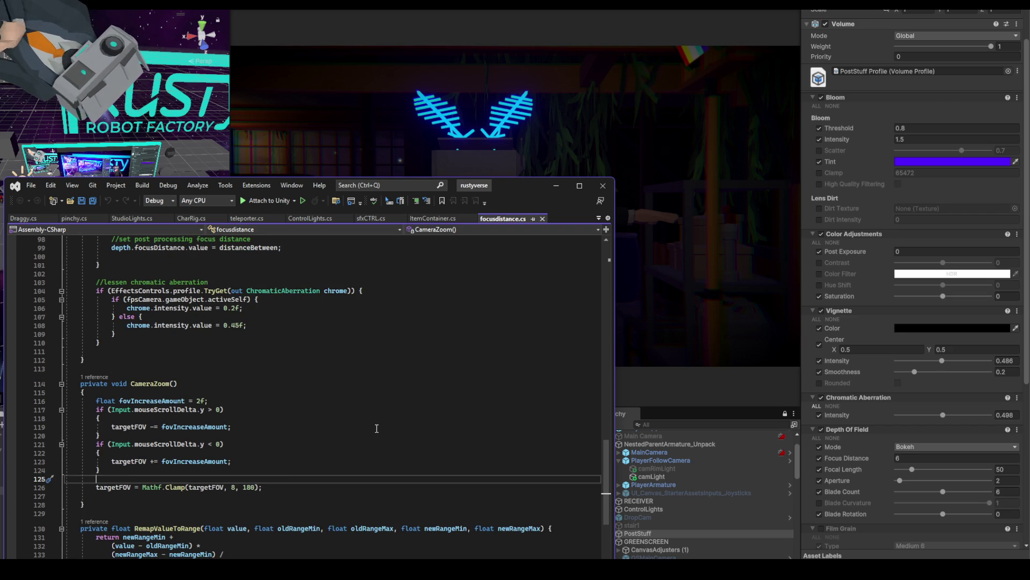
- Scroll up to the chromatic aberration block and highlight its 0.45f intensity line
{"action": "scroll", "coordinate": [320, 420], "scroll_direction": "up", "scroll_amount": 3}
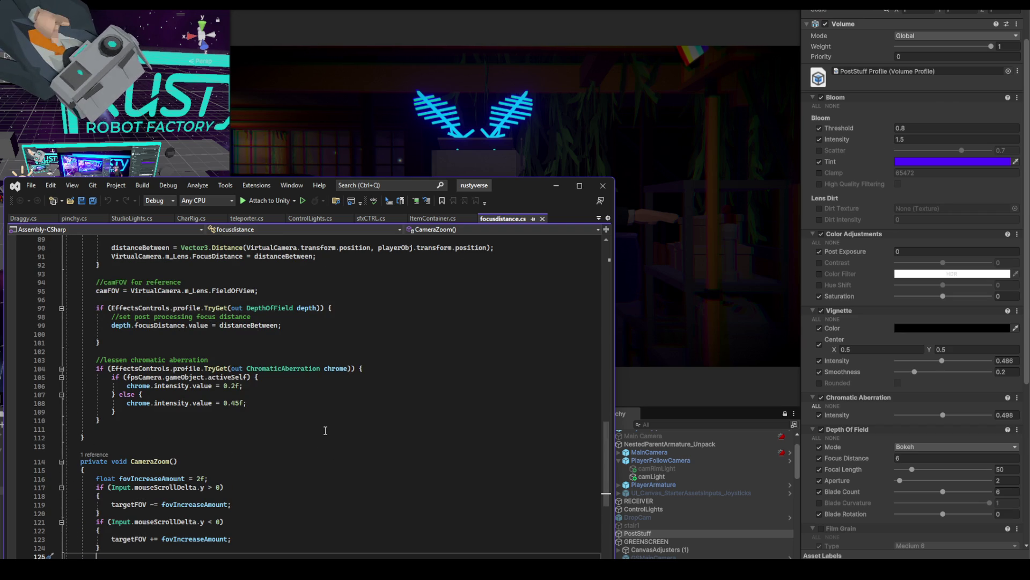
{"action": "scroll", "coordinate": [322, 432], "scroll_direction": "up", "scroll_amount": 2}
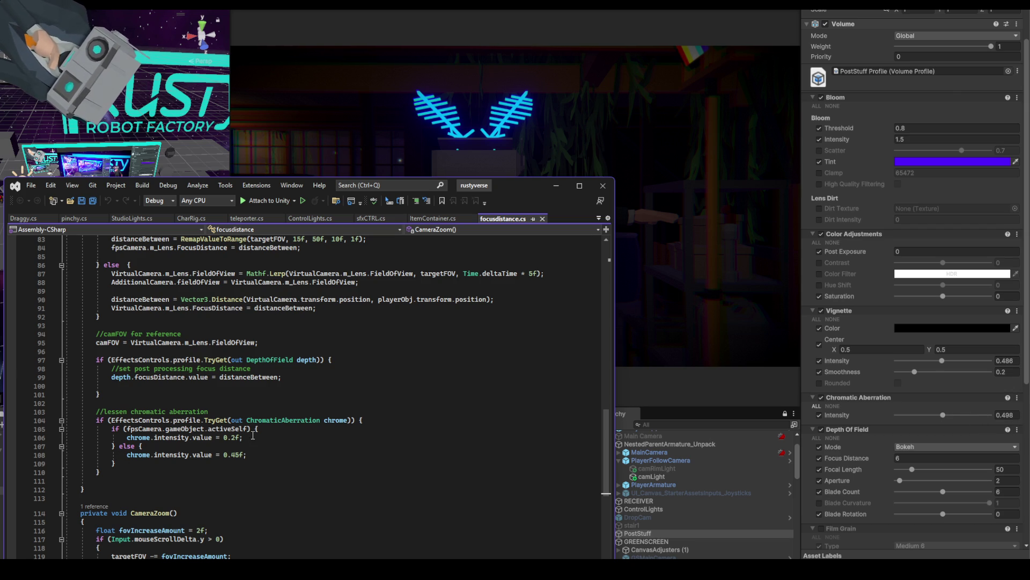
{"action": "mouse_move", "coordinate": [247, 454]}
{"action": "left_mouse_down"}
{"action": "mouse_move", "coordinate": [116, 463]}
{"action": "mouse_move", "coordinate": [128, 457]}
{"action": "left_mouse_up"}
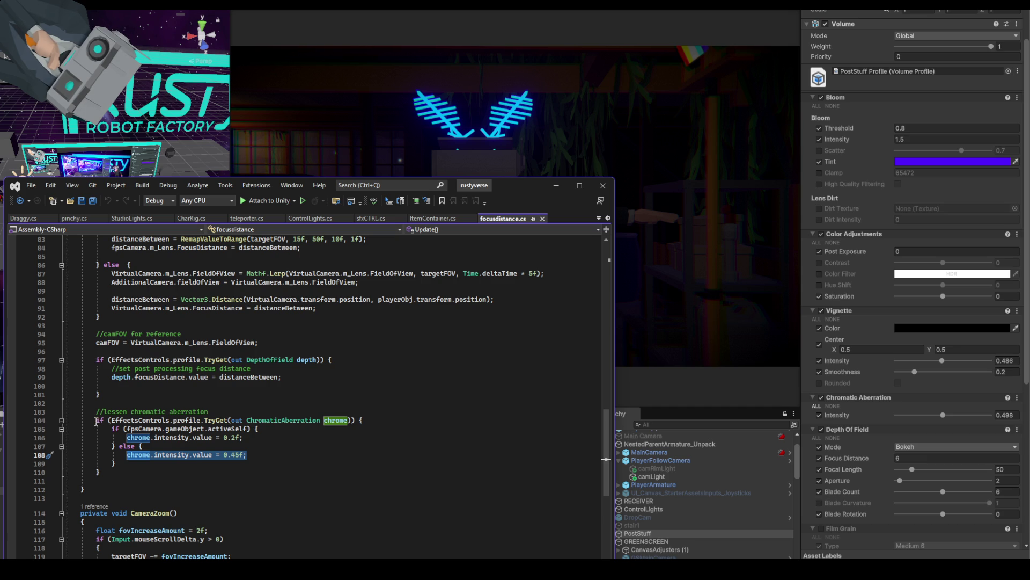
{"action": "mouse_move", "coordinate": [95, 420]}
{"action": "left_mouse_down"}
{"action": "mouse_move", "coordinate": [112, 432]}
{"action": "mouse_move", "coordinate": [121, 472]}
{"action": "left_mouse_up"}
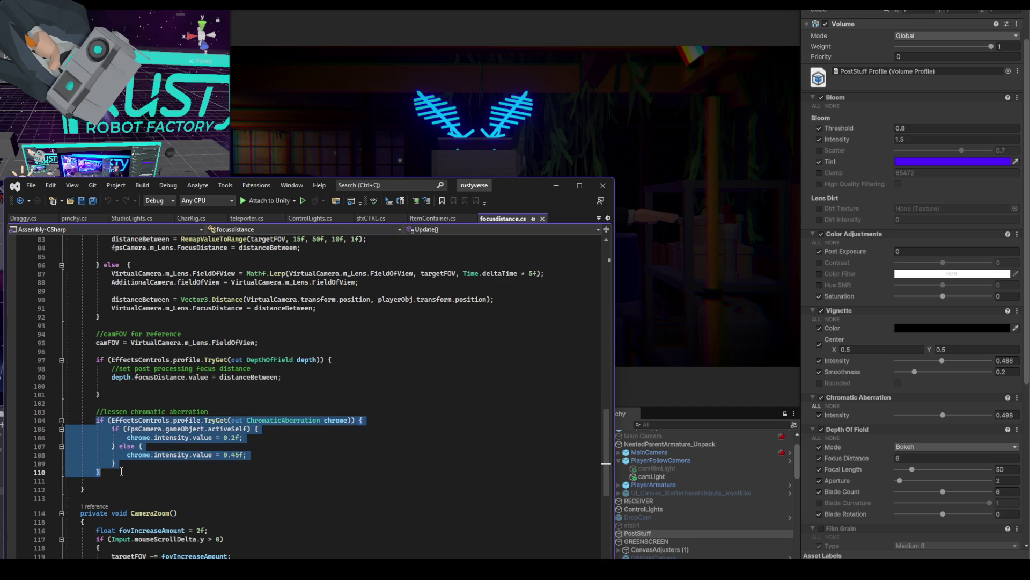
{"action": "left_click", "coordinate": [197, 411]}
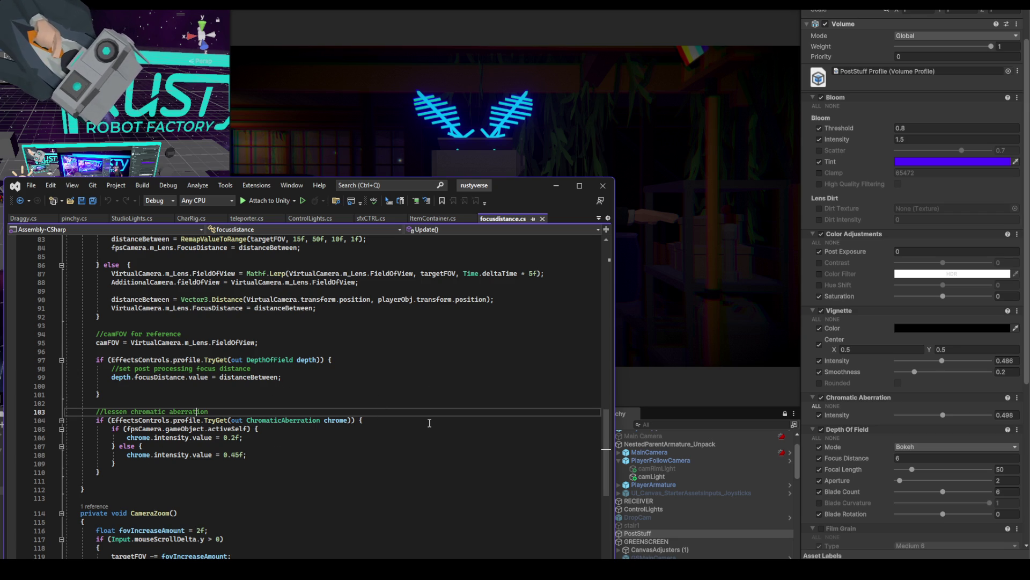
- Review the ChromaticAberration profile lookup, its condition and the 0.2f intensity value
{"action": "scroll", "coordinate": [408, 425], "scroll_direction": "up", "scroll_amount": 5}
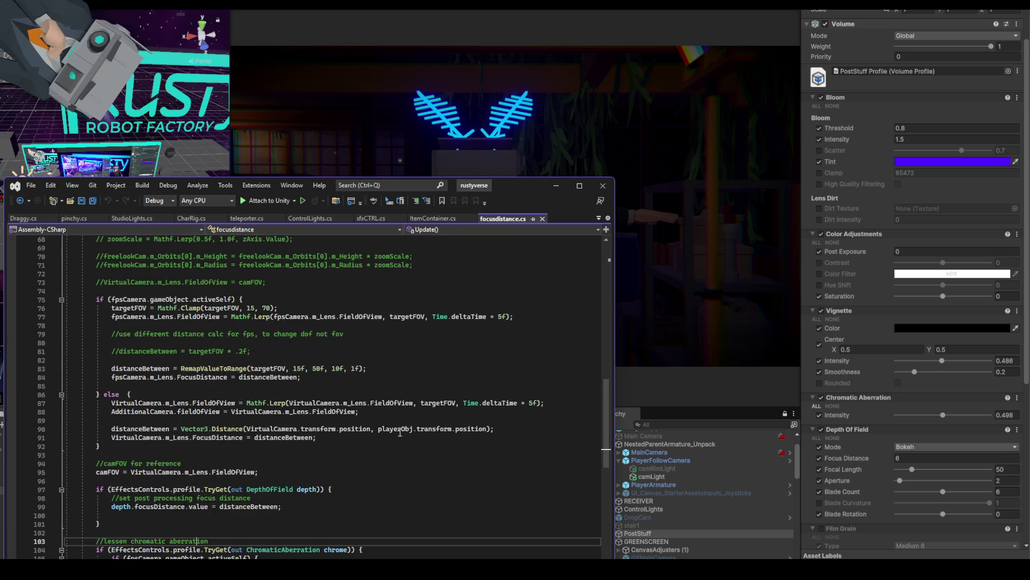
{"action": "scroll", "coordinate": [218, 379], "scroll_direction": "up", "scroll_amount": 6}
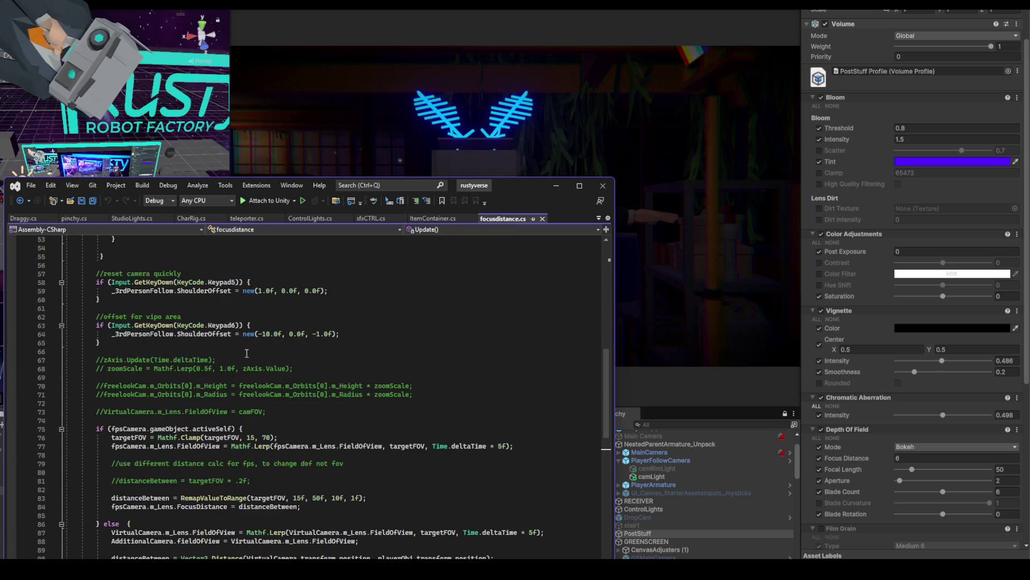
{"action": "scroll", "coordinate": [161, 331], "scroll_direction": "up", "scroll_amount": 2}
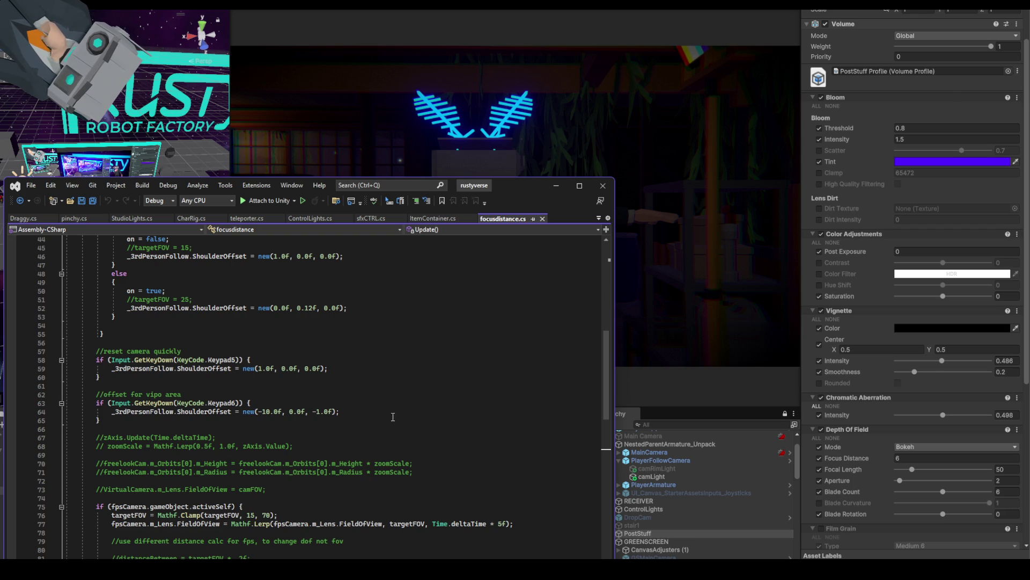
{"action": "scroll", "coordinate": [335, 416], "scroll_direction": "down", "scroll_amount": 12}
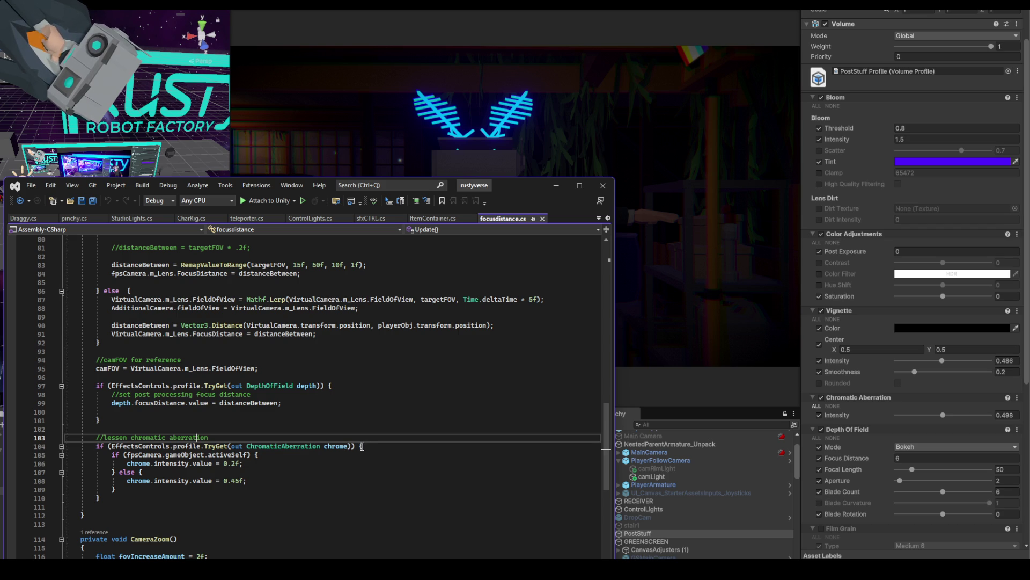
{"action": "scroll", "coordinate": [199, 416], "scroll_direction": "up", "scroll_amount": 7}
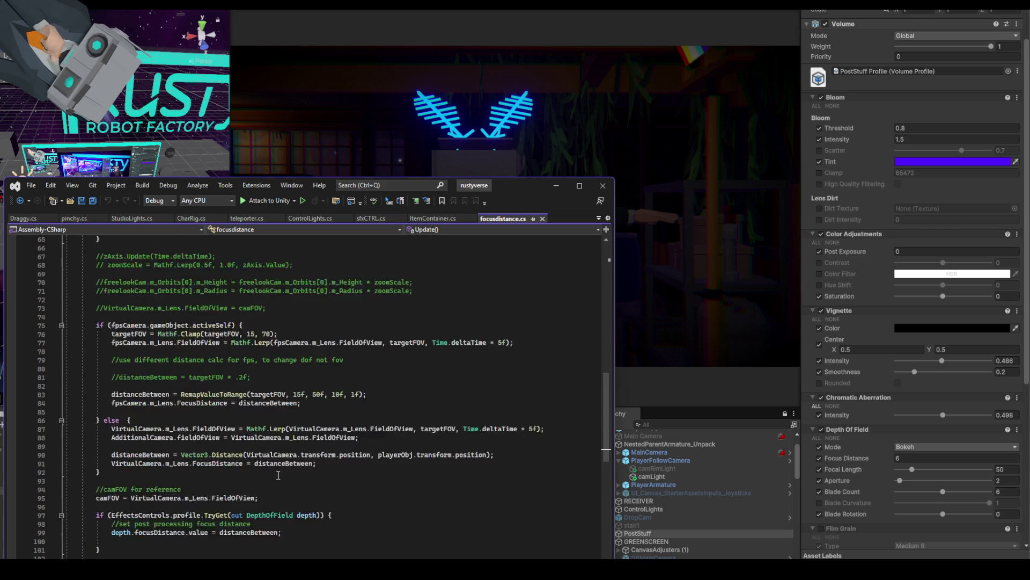
{"action": "scroll", "coordinate": [235, 425], "scroll_direction": "down", "scroll_amount": 8}
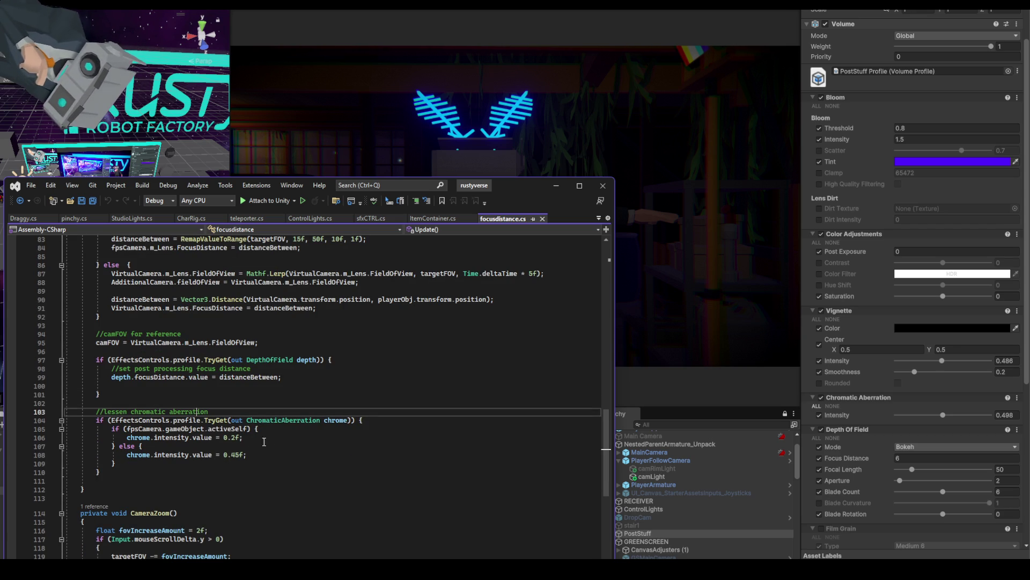
{"action": "left_click_drag", "start_coordinate": [111, 420], "coordinate": [352, 419]}
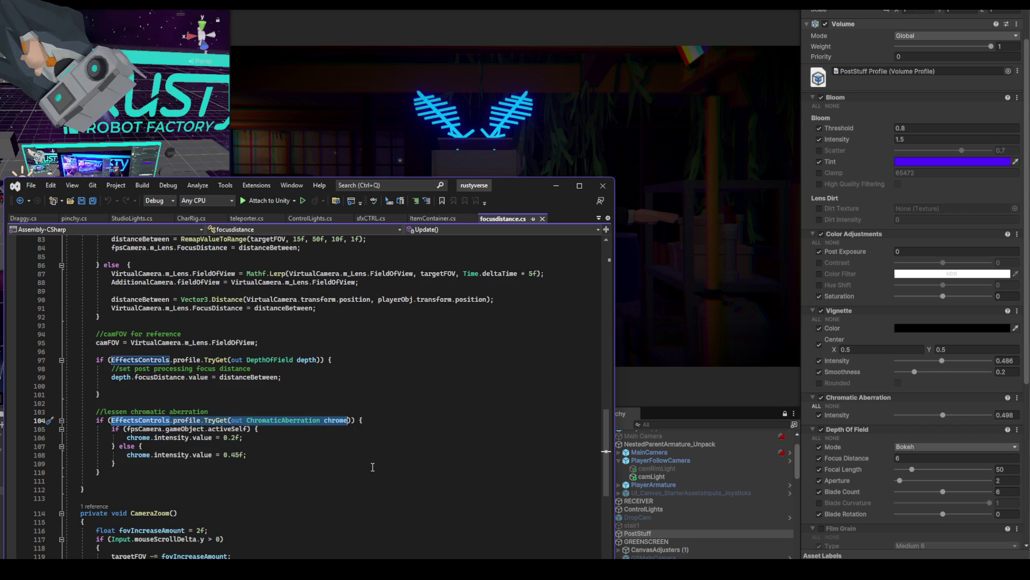
{"action": "mouse_move", "coordinate": [183, 436]}
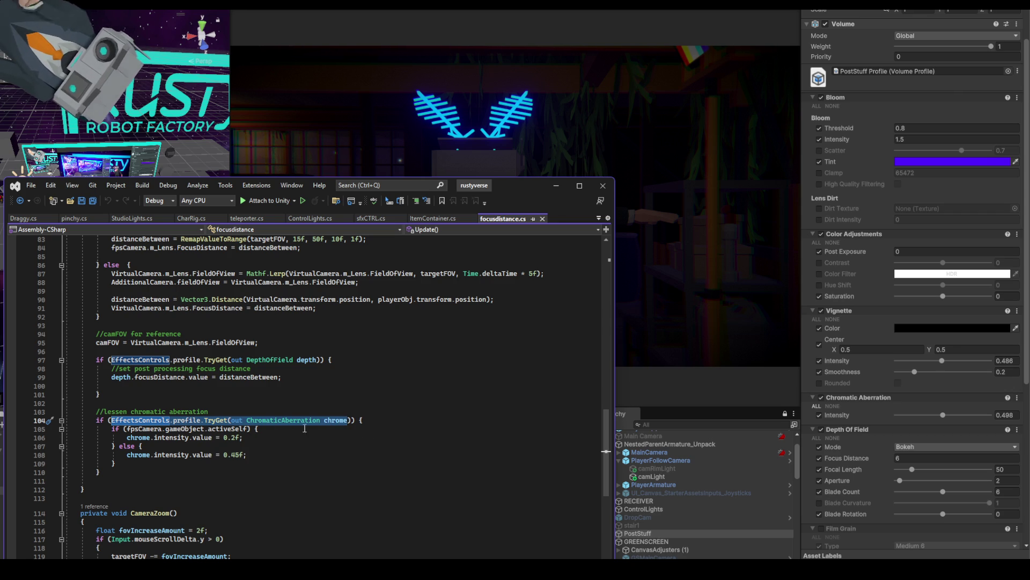
{"action": "left_click", "coordinate": [272, 436]}
{"action": "left_click_drag", "start_coordinate": [96, 420], "coordinate": [108, 470]}
{"action": "key", "text": "ctrl+c"}
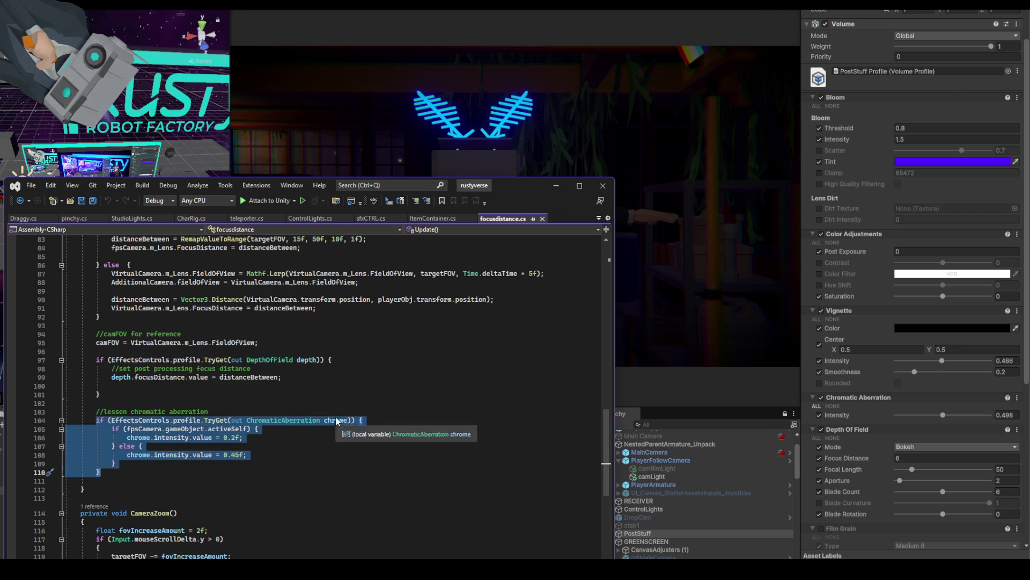
- Scroll up to the Keypad5/Keypad6 camera reset and fpsCamera focus-distance code
{"action": "scroll", "coordinate": [335, 417], "scroll_direction": "up", "scroll_amount": 6}
{"action": "scroll", "coordinate": [222, 335], "scroll_direction": "up", "scroll_amount": 5}
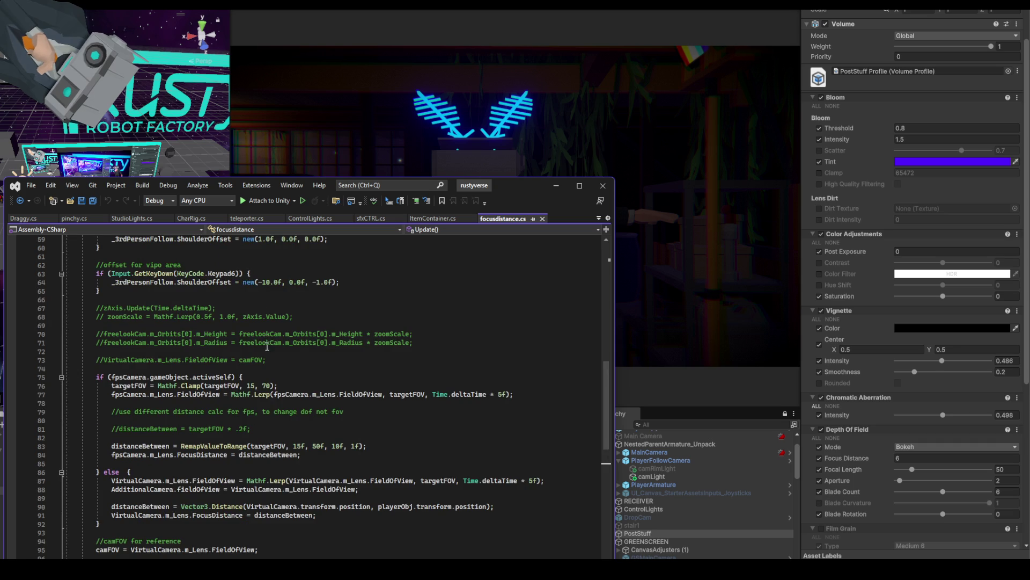
{"action": "scroll", "coordinate": [285, 359], "scroll_direction": "up", "scroll_amount": 1}
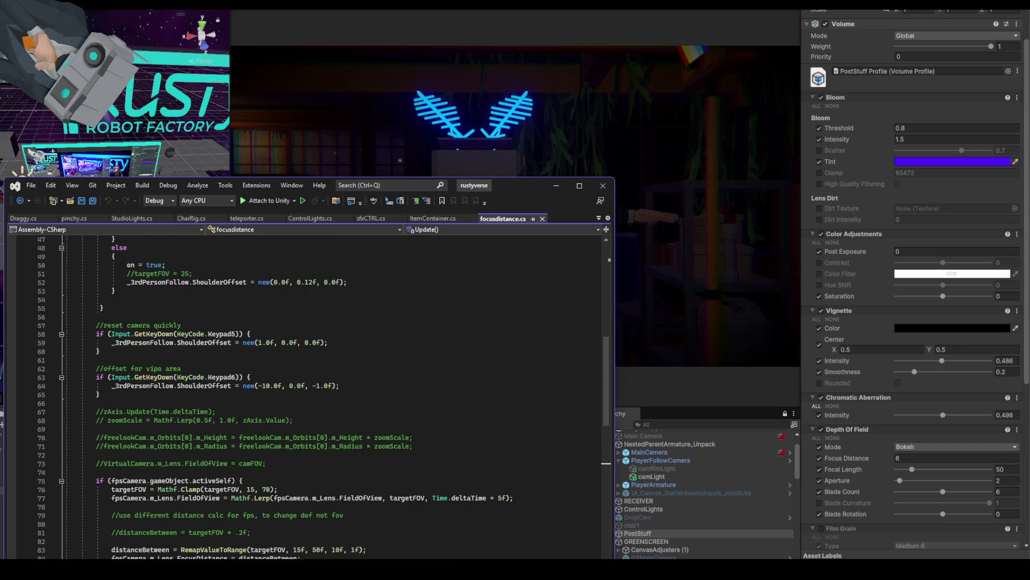
{"action": "scroll", "coordinate": [372, 555], "scroll_direction": "down", "scroll_amount": 3}
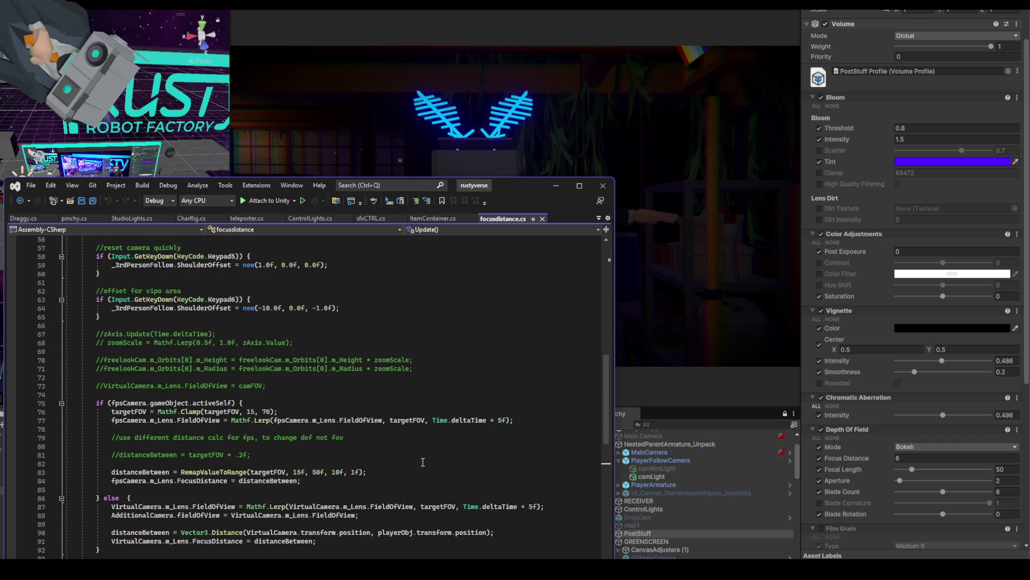
{"action": "scroll", "coordinate": [429, 463], "scroll_direction": "up", "scroll_amount": 4}
- Paste the ChromaticAberration TryGet block on a new line after line 59
{"action": "left_click", "coordinate": [338, 369]}
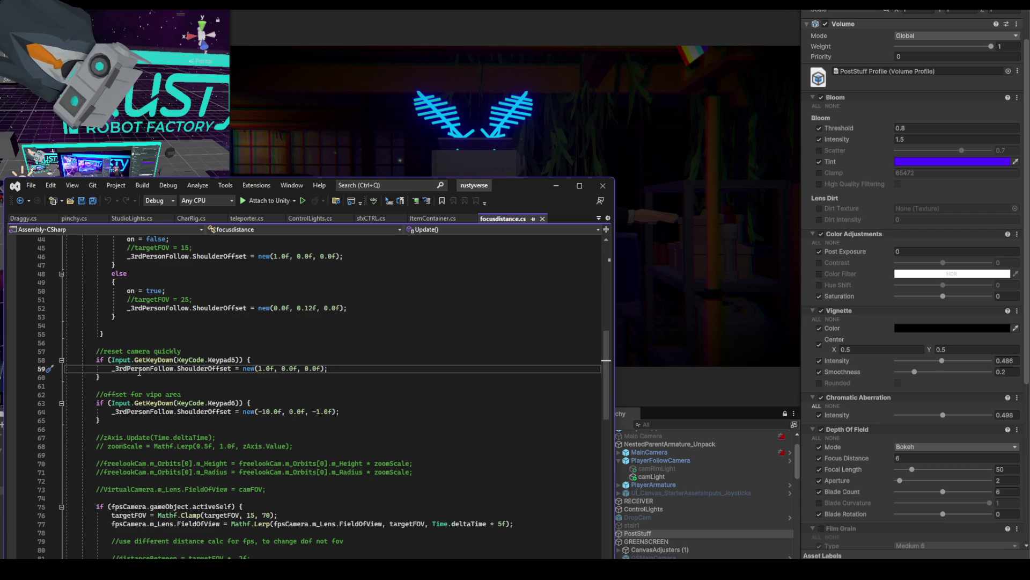
{"action": "key", "text": "Return"}
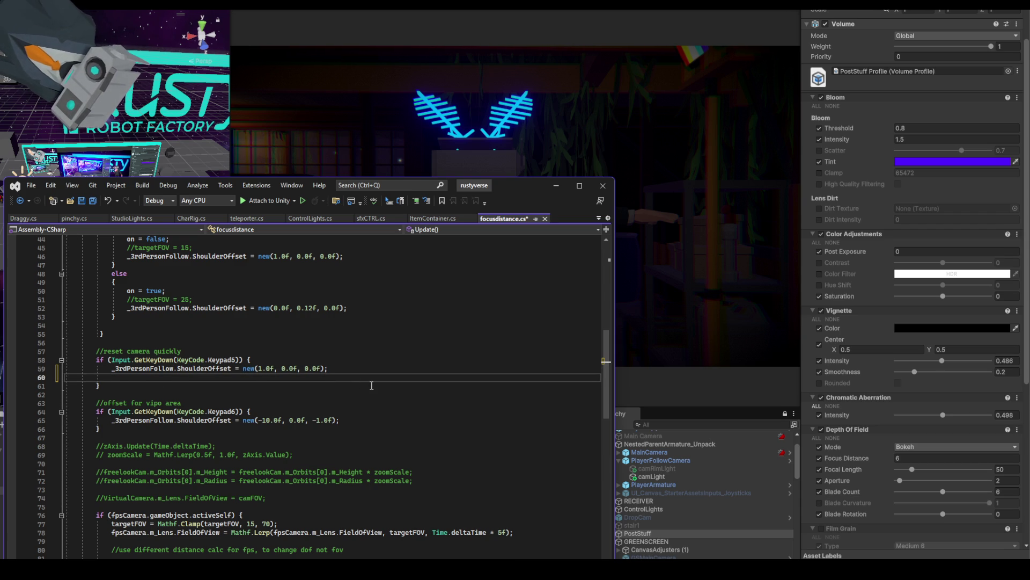
{"action": "key", "text": "ctrl+v"}
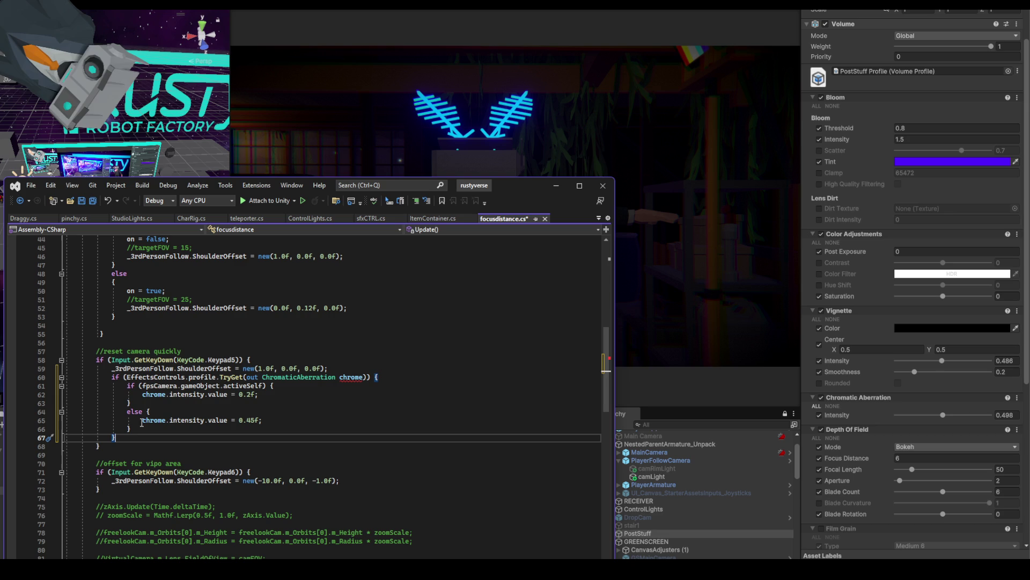
- Strip the pasted if/else so only chrome.intensity.value = 0.45f remains
{"action": "left_click_drag", "start_coordinate": [126, 386], "coordinate": [143, 396]}
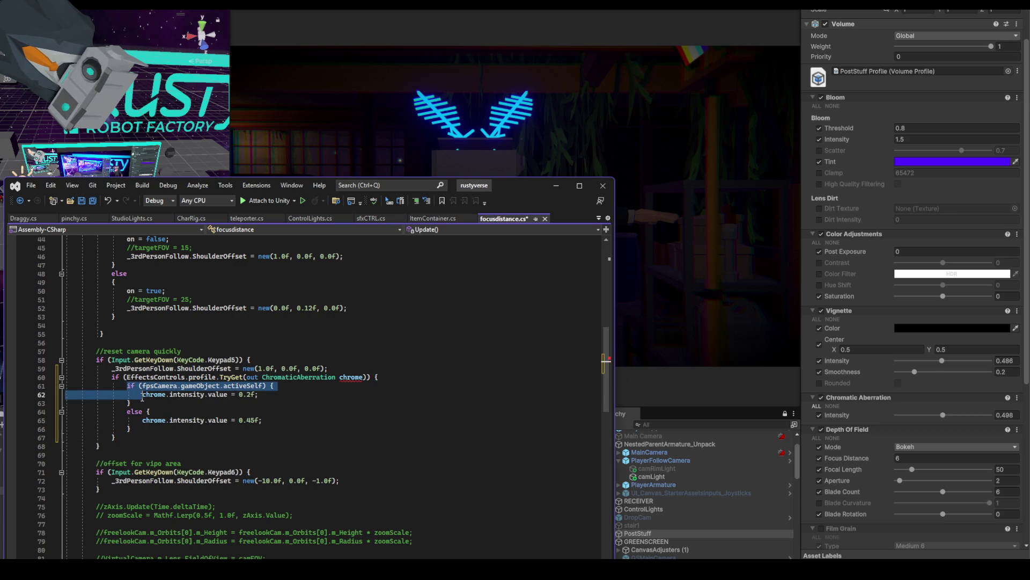
{"action": "left_click_drag", "start_coordinate": [262, 420], "coordinate": [131, 428]}
{"action": "left_click", "coordinate": [155, 429]}
{"action": "key", "text": "Return"}
{"action": "mouse_move", "coordinate": [131, 428]}
{"action": "left_mouse_down"}
{"action": "mouse_move", "coordinate": [117, 396]}
{"action": "mouse_move", "coordinate": [127, 387]}
{"action": "left_mouse_up"}
{"action": "key", "text": "Delete"}
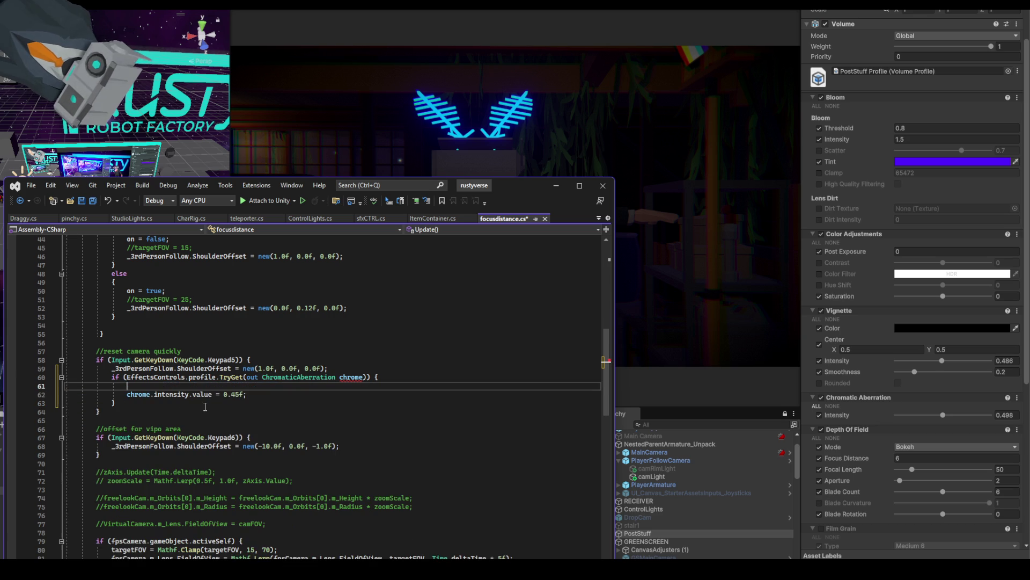
{"action": "left_click", "coordinate": [48, 387]}
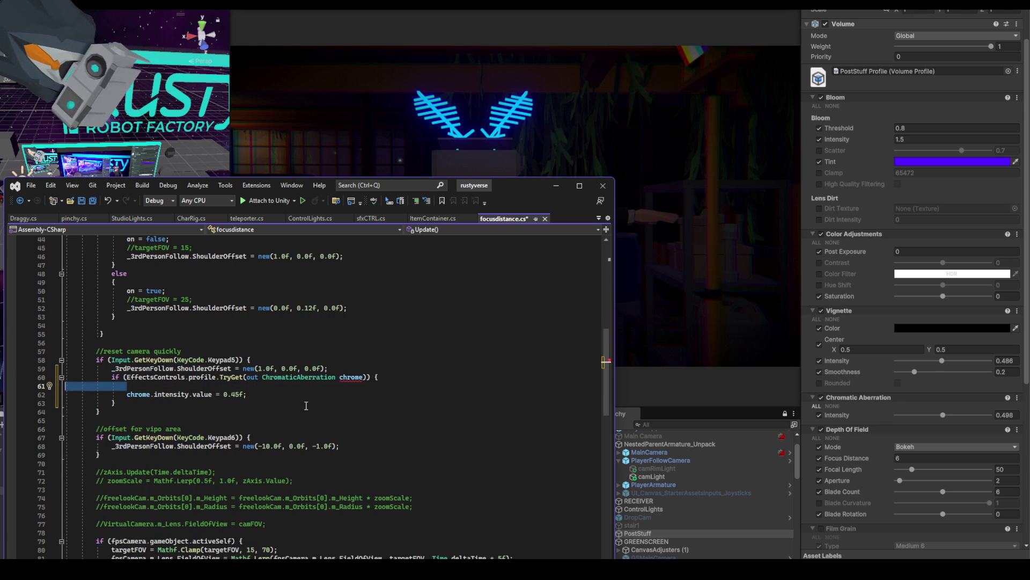
{"action": "key", "text": "BackSpace"}
{"action": "key", "text": "BackSpace"}
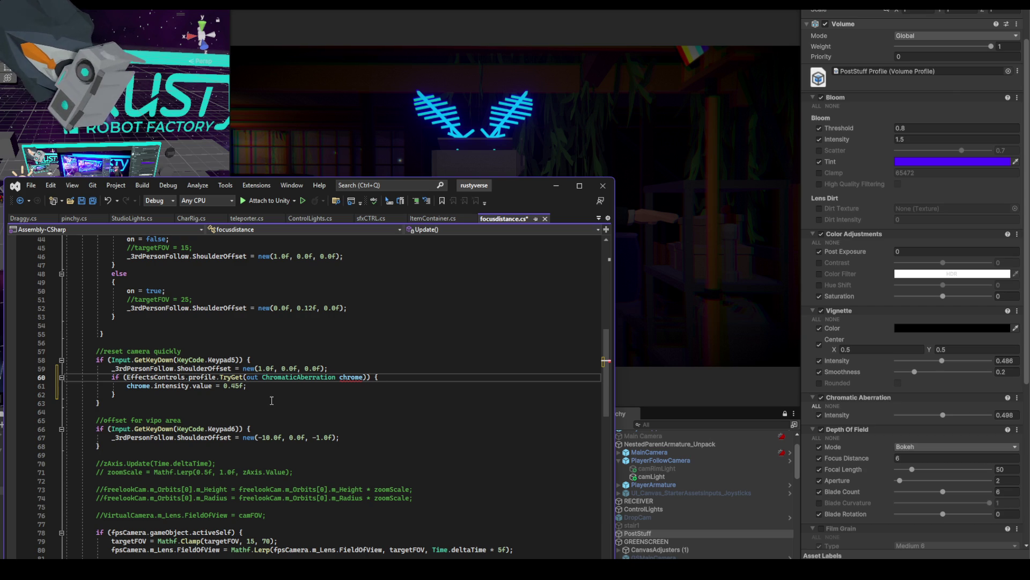
- Rename chrome to chrome2 in the new block's TryGet and intensity lines, then select the block
{"action": "mouse_move", "coordinate": [353, 379]}
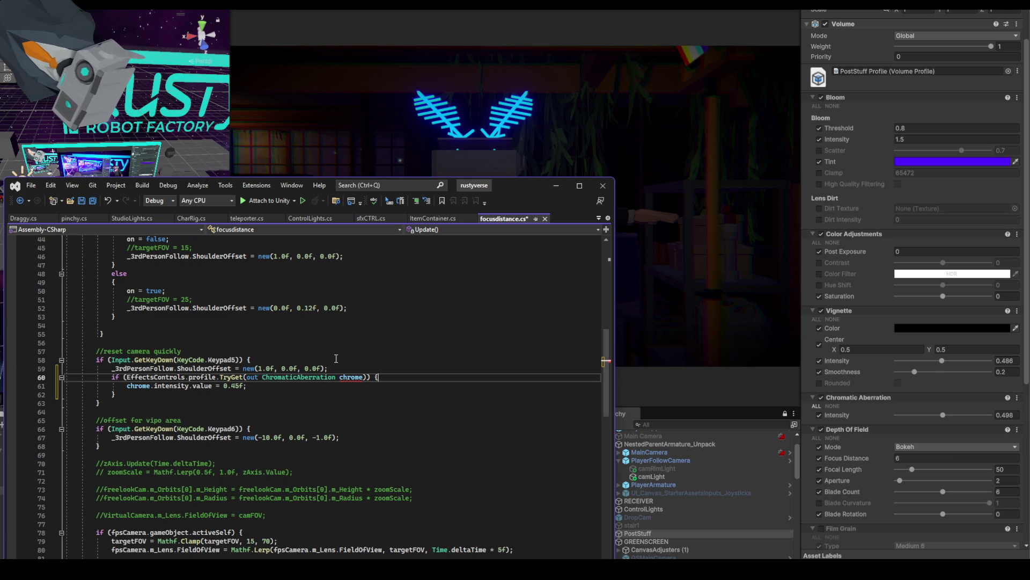
{"action": "left_click", "coordinate": [340, 377]}
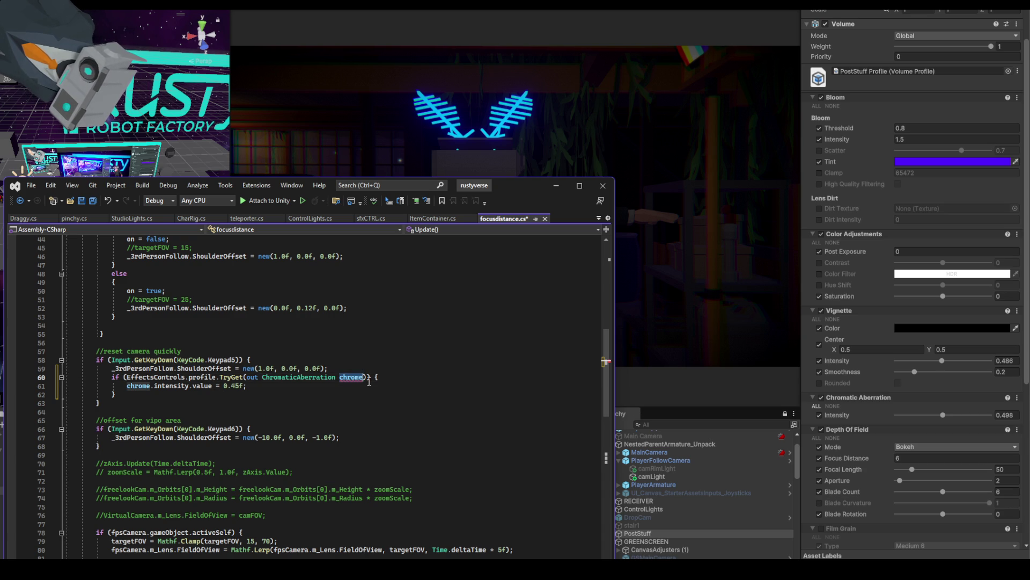
{"action": "type", "text": "2"}
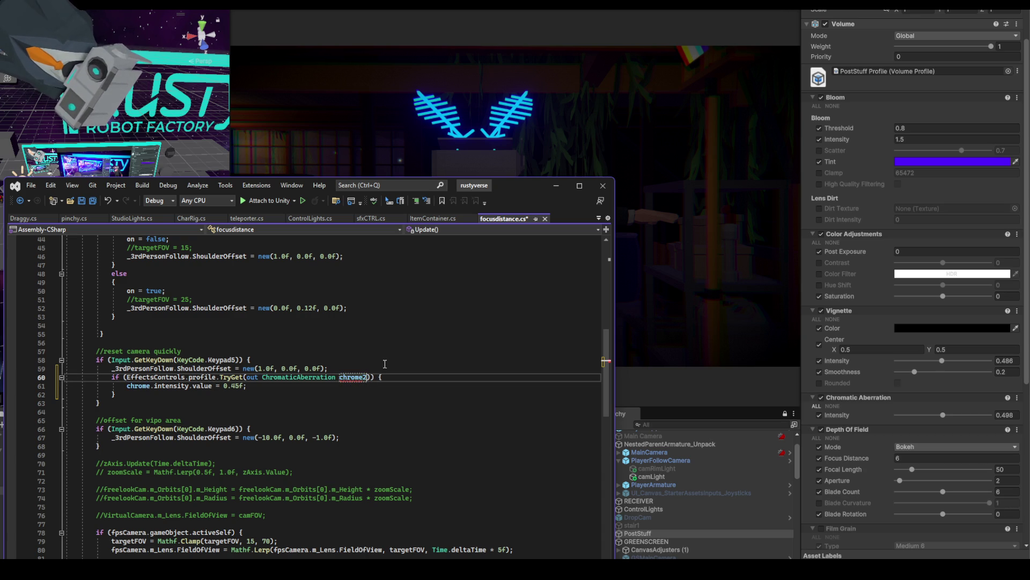
{"action": "left_click", "coordinate": [151, 386]}
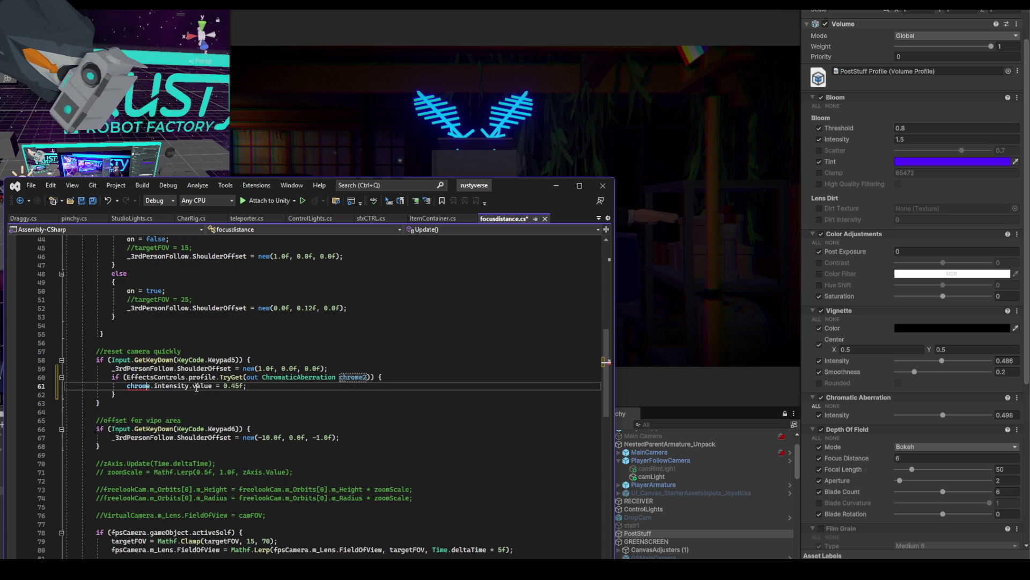
{"action": "type", "text": "2"}
{"action": "left_click", "coordinate": [427, 352]}
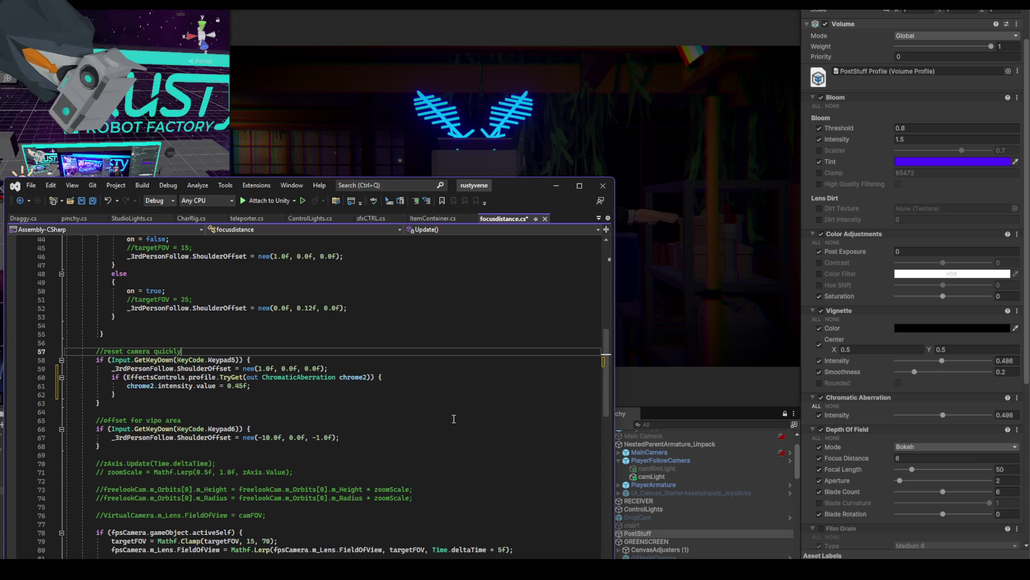
{"action": "left_click_drag", "start_coordinate": [111, 376], "coordinate": [126, 395]}
{"action": "key", "text": "ctrl+c"}
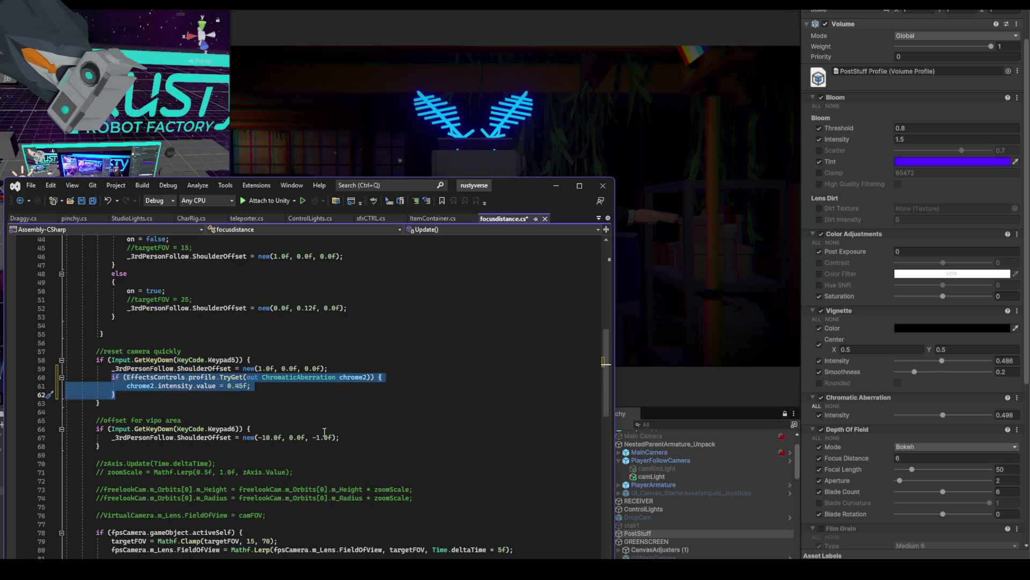
{"action": "left_click", "coordinate": [354, 436]}
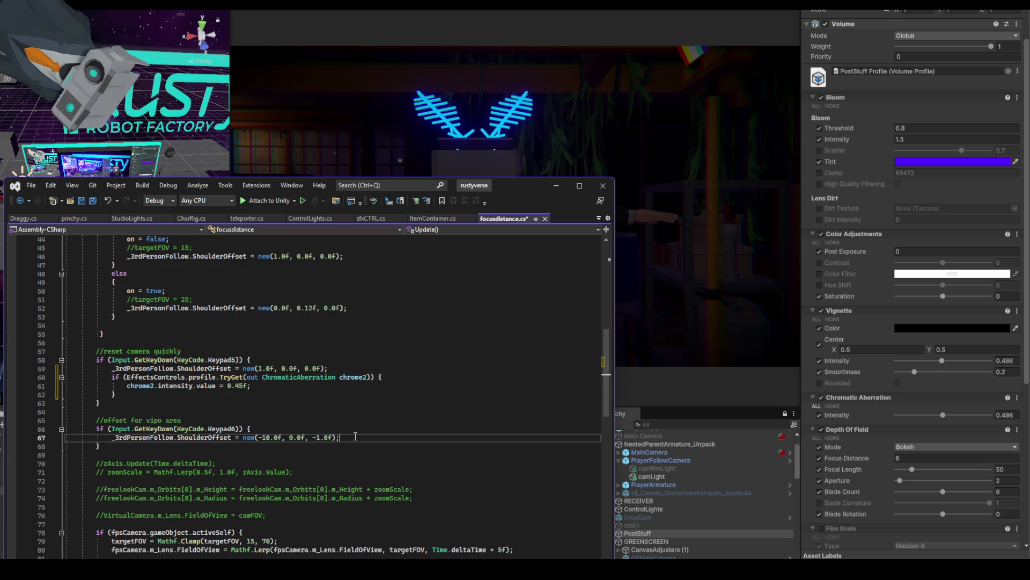
- Paste the chromatic aberration block under the Keypad6 offset and change its intensity to 0.2f
{"action": "key", "text": "Return"}
{"action": "key", "text": "ctrl+v"}
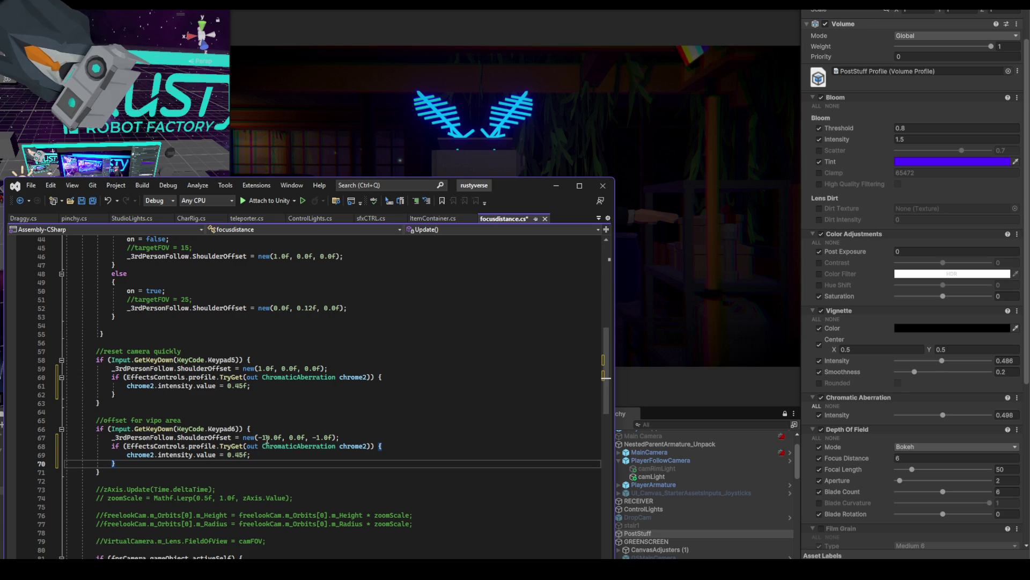
{"action": "double_click", "coordinate": [240, 454]}
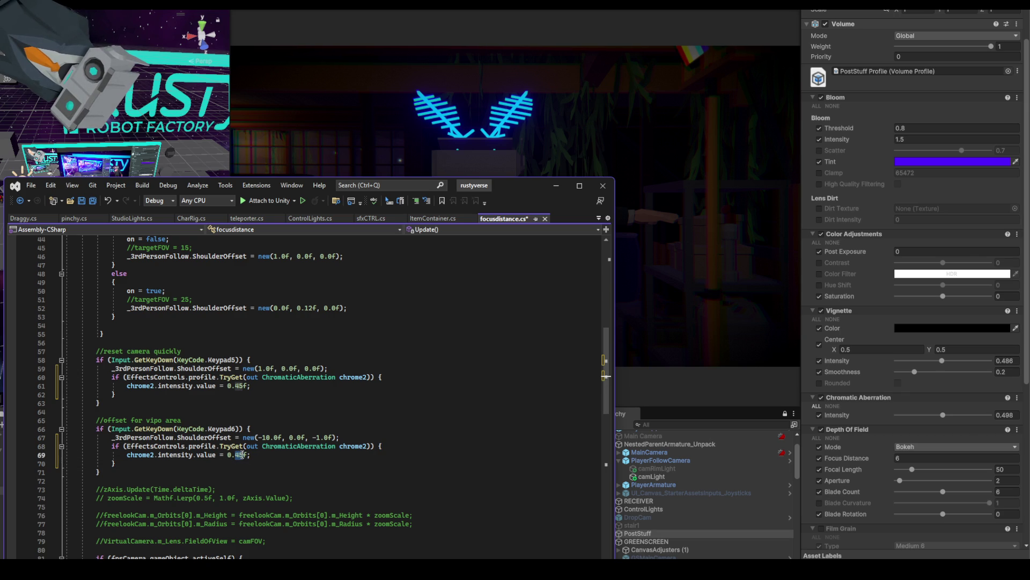
{"action": "type", "text": "2"}
{"action": "left_click", "coordinate": [388, 420]}
- Rename chrome2 to chrome3 on lines 68–69 and save focusdistance.cs
{"action": "left_click", "coordinate": [364, 446]}
{"action": "key", "text": "BackSpace"}
{"action": "type", "text": "3"}
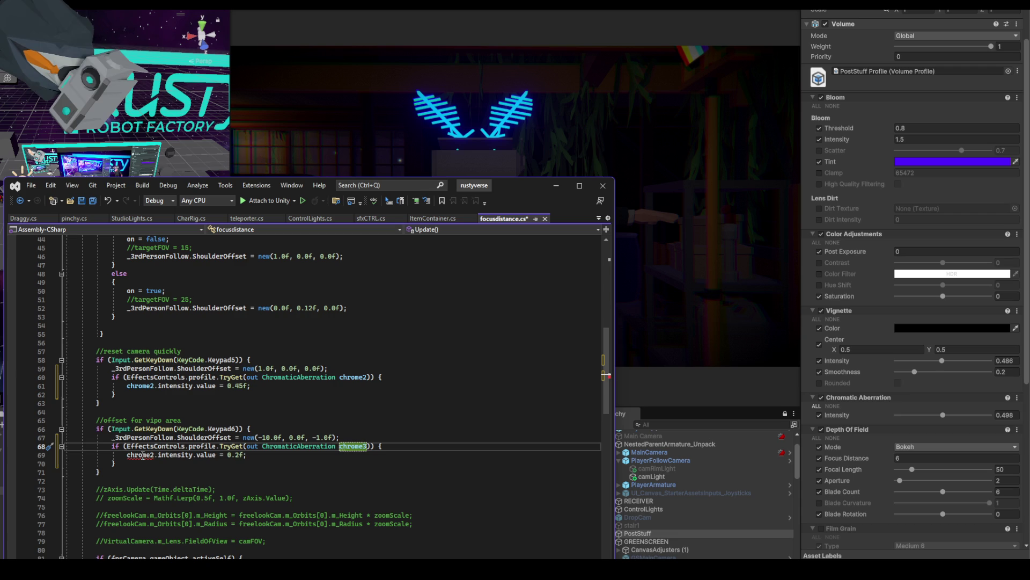
{"action": "left_click", "coordinate": [141, 455]}
{"action": "key", "text": "BackSpace"}
{"action": "type", "text": "3"}
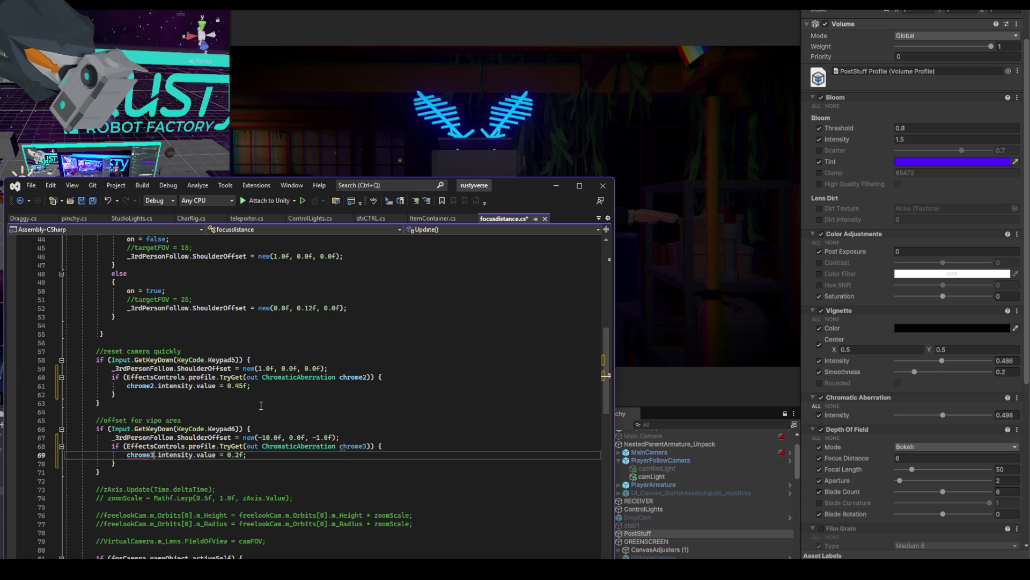
{"action": "left_click", "coordinate": [511, 399]}
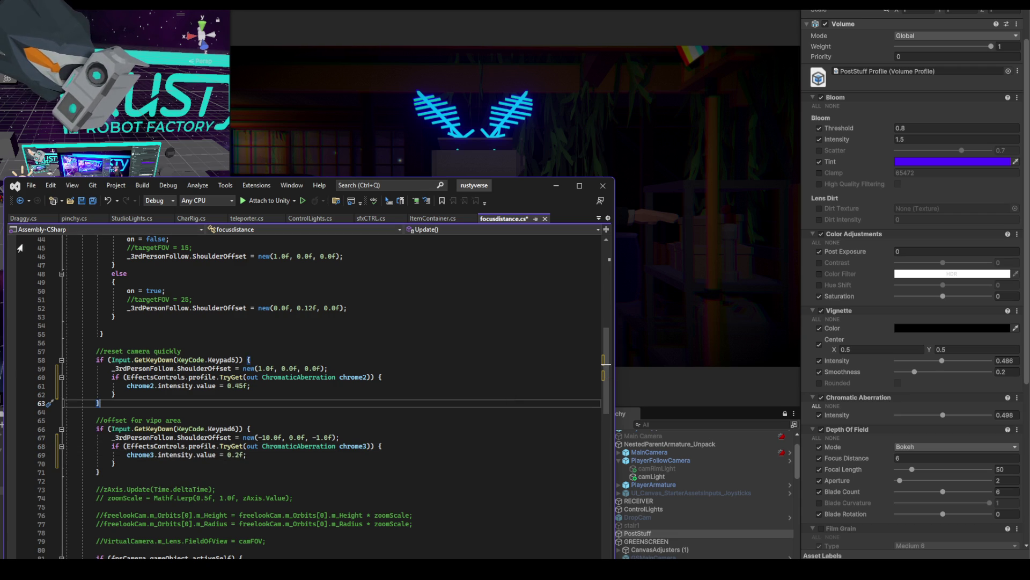
{"action": "left_click", "coordinate": [81, 200]}
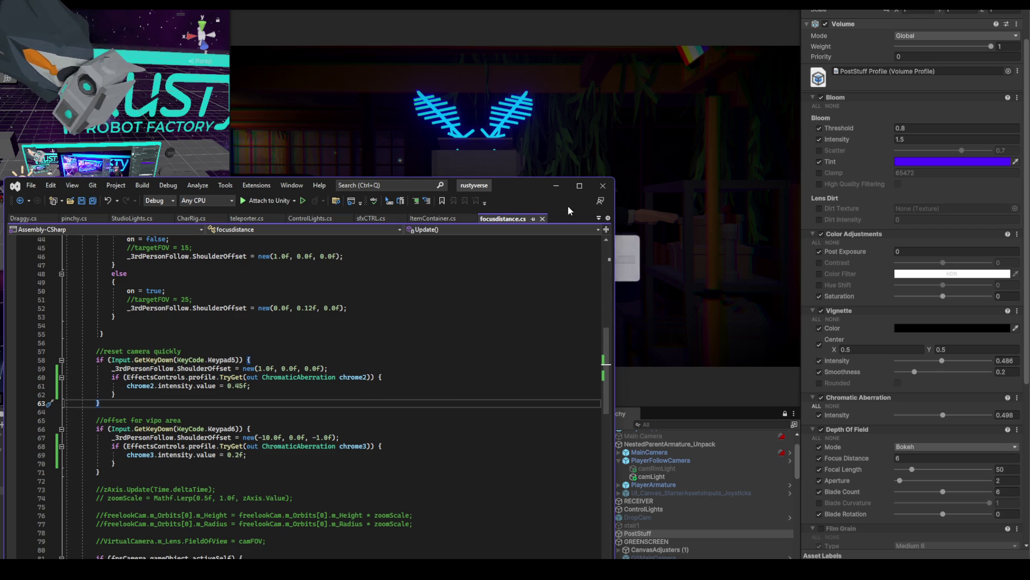
{"action": "left_click", "coordinate": [556, 185]}
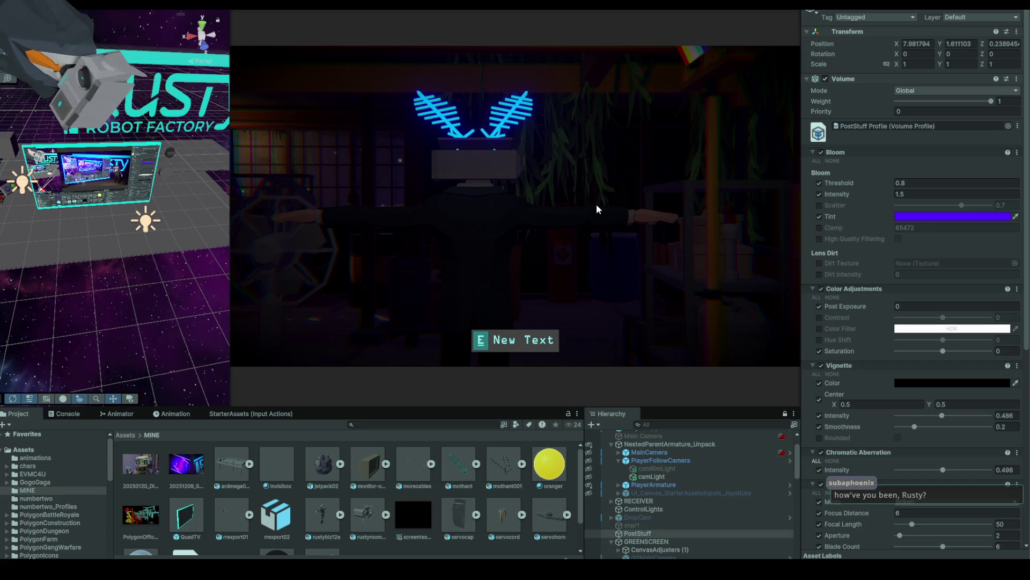
- Run the scene in Unity to test the chromatic aberration and focus changes, then return to focusdistance.cs
{"action": "key", "text": "ctrl+p"}
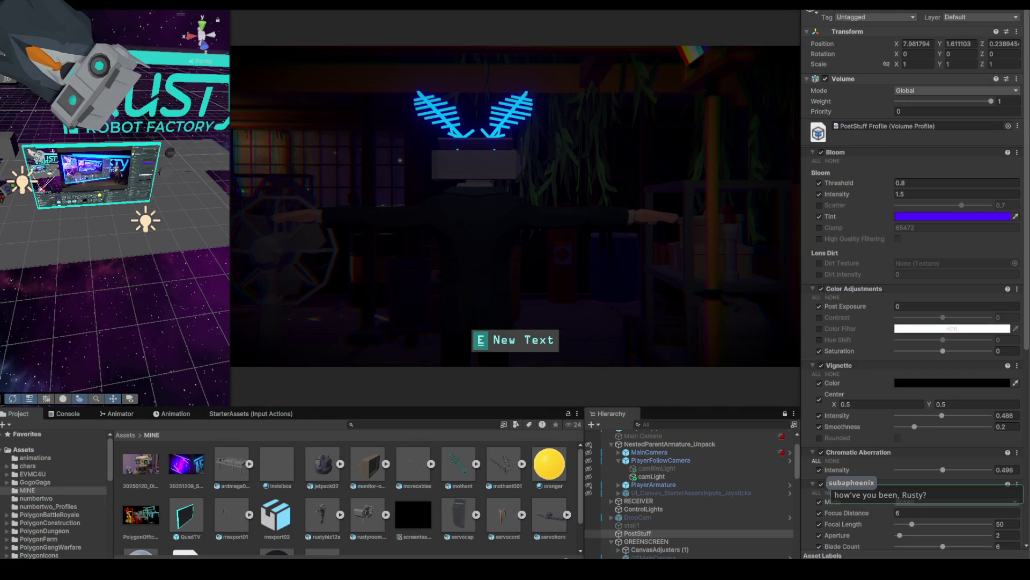
{"action": "key", "text": "alt+Tab"}
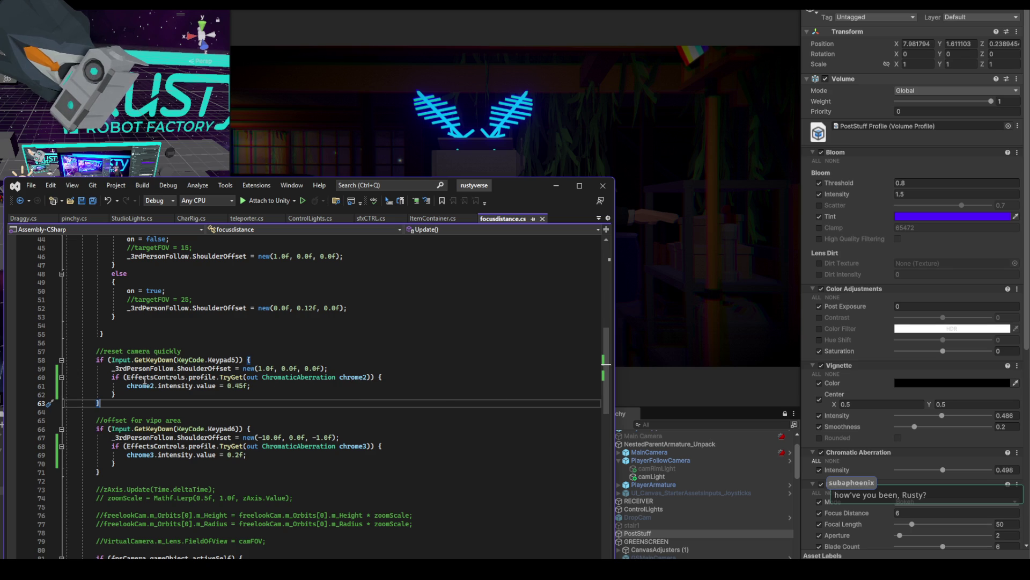
- Find every EffectsControls reference from line 103 across open documents and scroll through the matches
{"action": "left_click", "coordinate": [171, 378]}
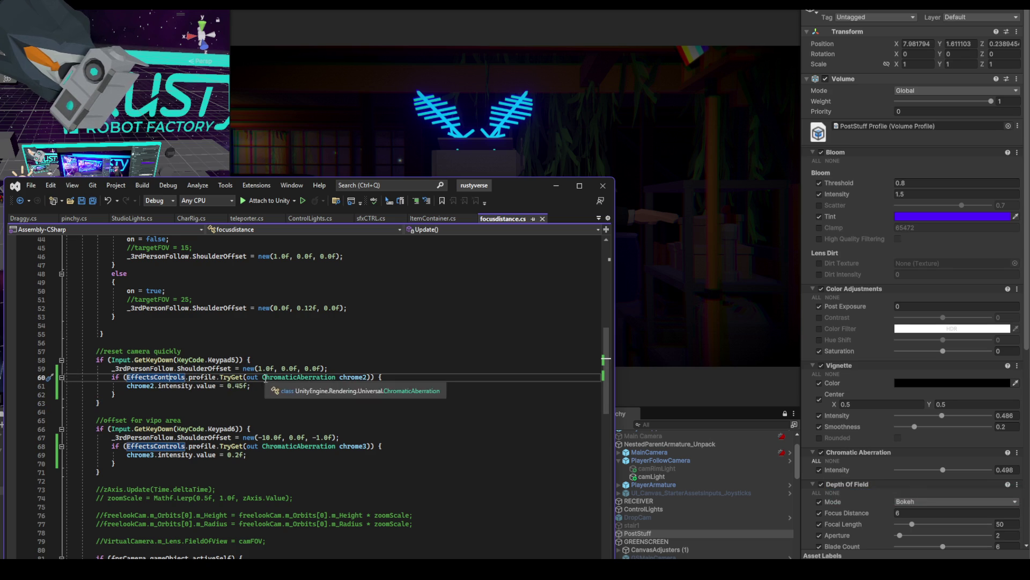
{"action": "scroll", "coordinate": [537, 441], "scroll_direction": "down", "scroll_amount": 2}
{"action": "scroll", "coordinate": [537, 442], "scroll_direction": "down", "scroll_amount": 10}
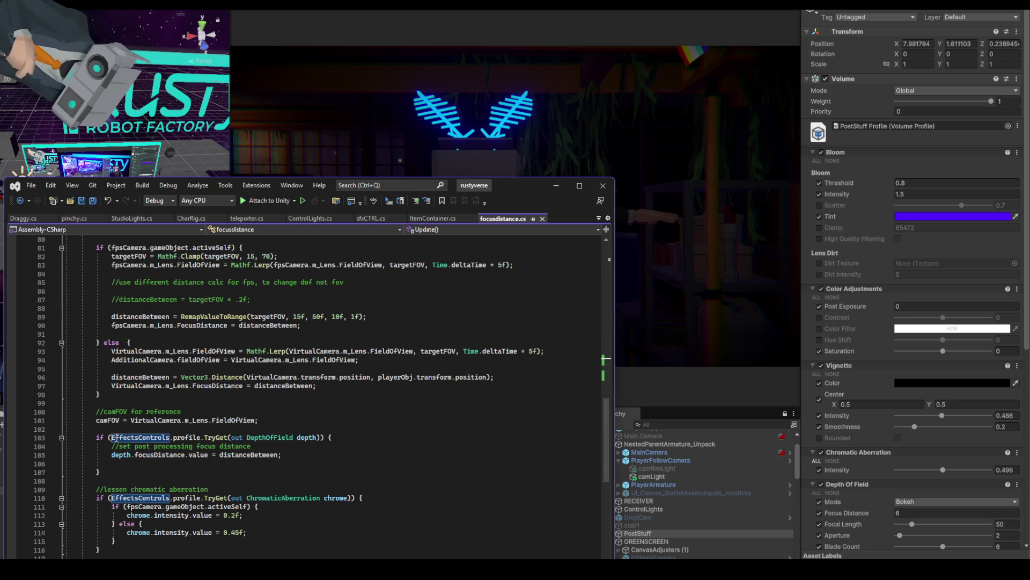
{"action": "double_click", "coordinate": [146, 438]}
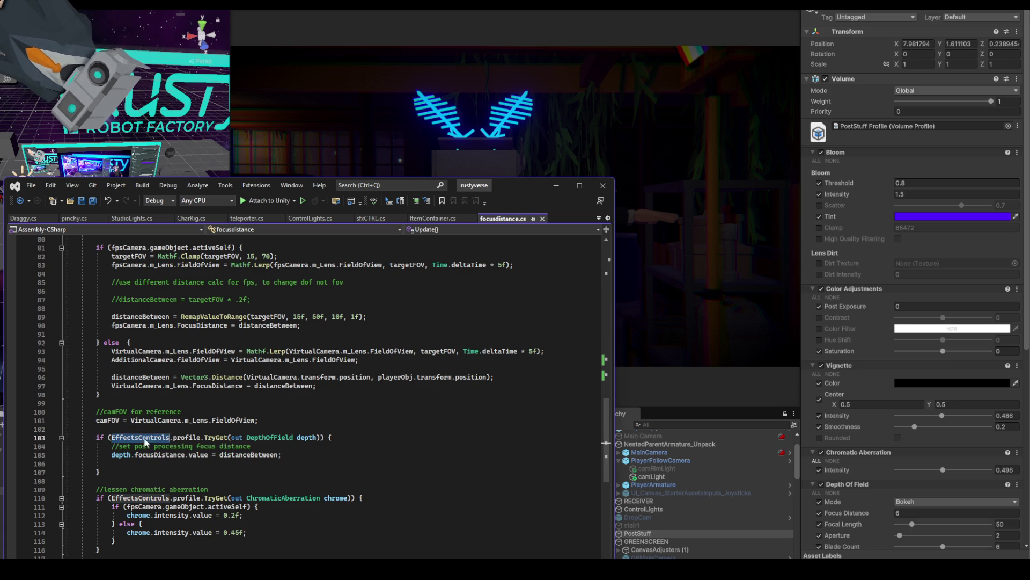
{"action": "key", "text": "ctrl+f"}
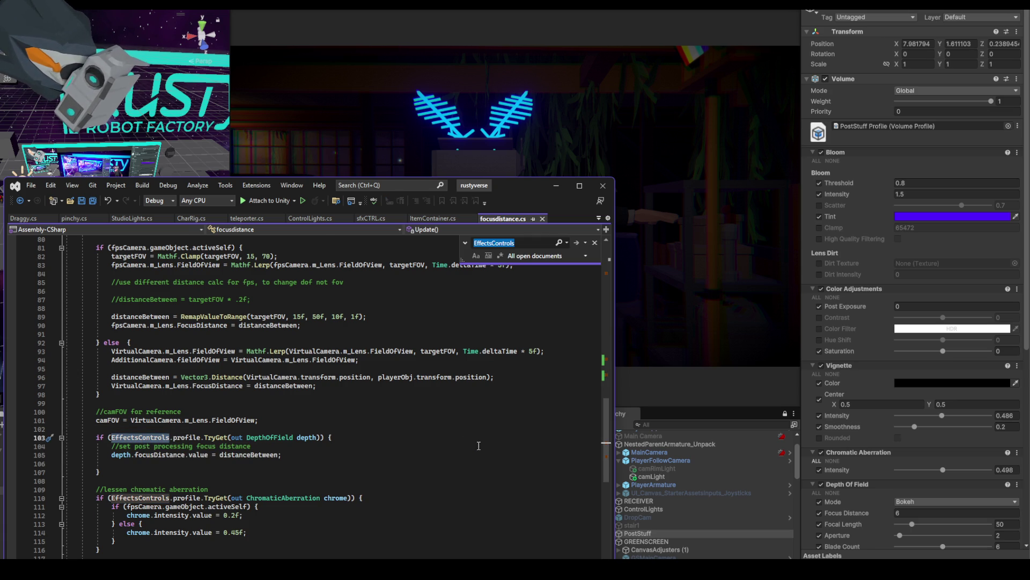
{"action": "scroll", "coordinate": [551, 420], "scroll_direction": "up", "scroll_amount": 20}
{"action": "scroll", "coordinate": [551, 420], "scroll_direction": "up", "scroll_amount": 5}
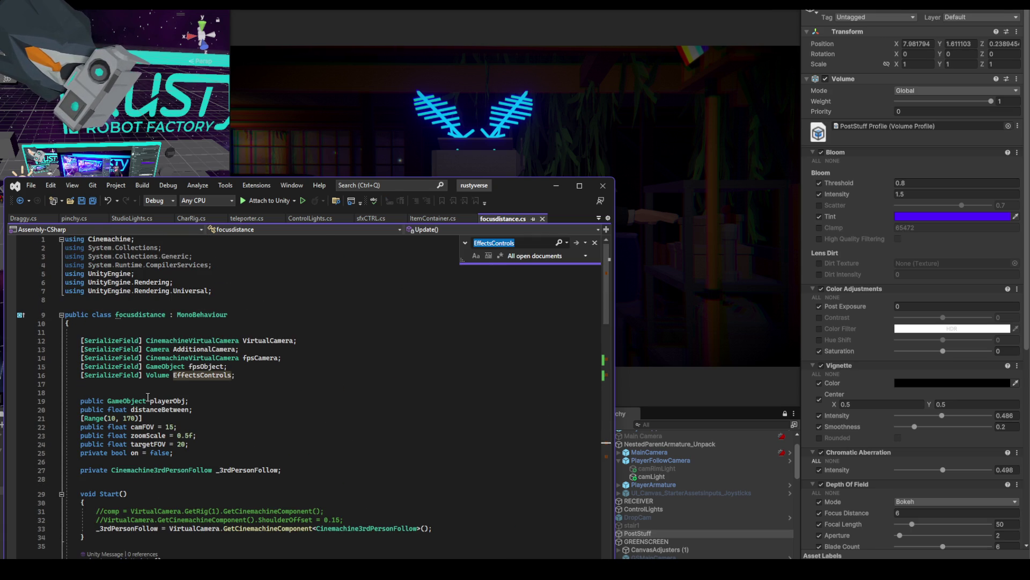
{"action": "scroll", "coordinate": [279, 404], "scroll_direction": "down", "scroll_amount": 16}
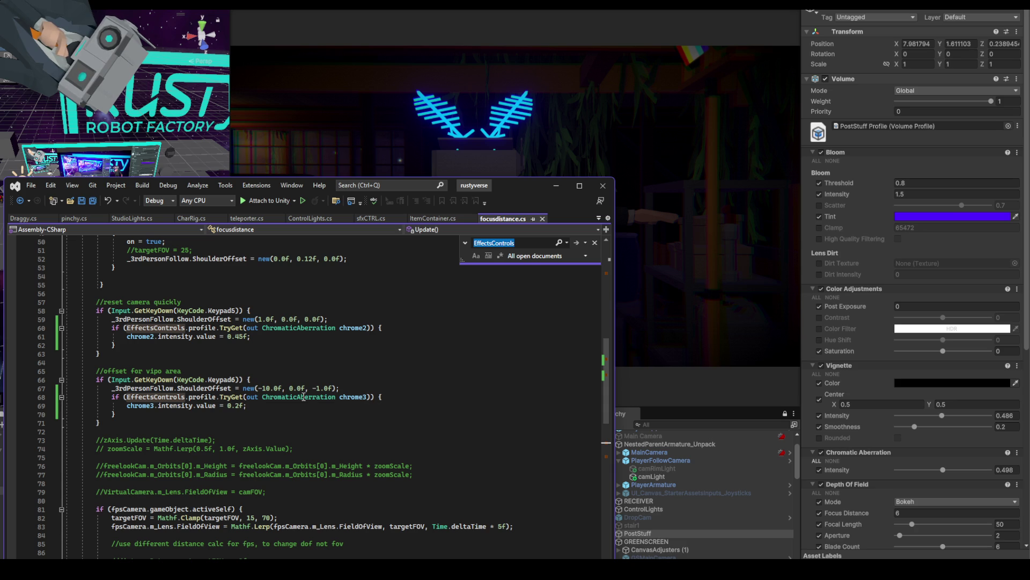
{"action": "scroll", "coordinate": [471, 405], "scroll_direction": "up", "scroll_amount": 15}
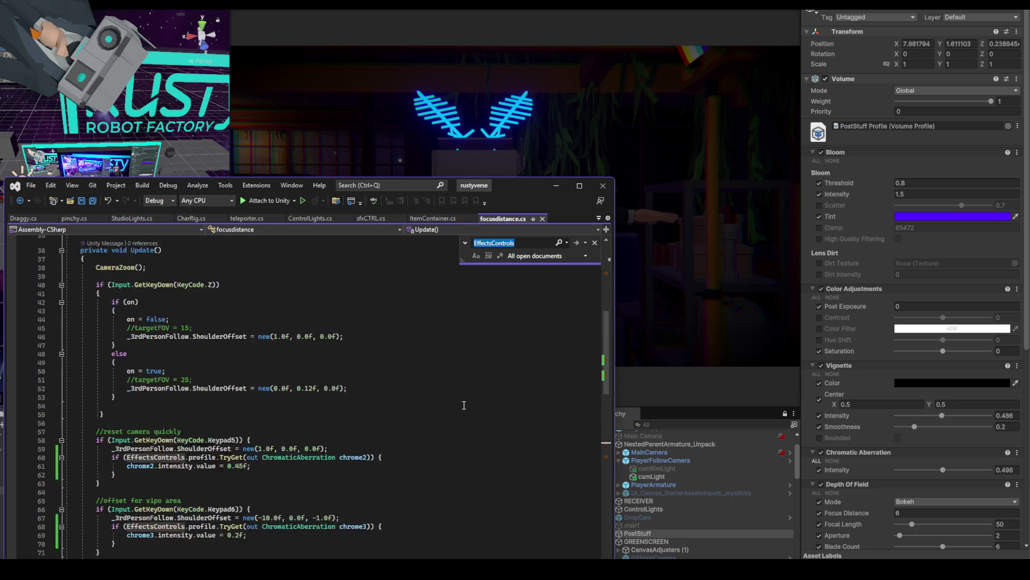
{"action": "scroll", "coordinate": [471, 405], "scroll_direction": "down", "scroll_amount": 17}
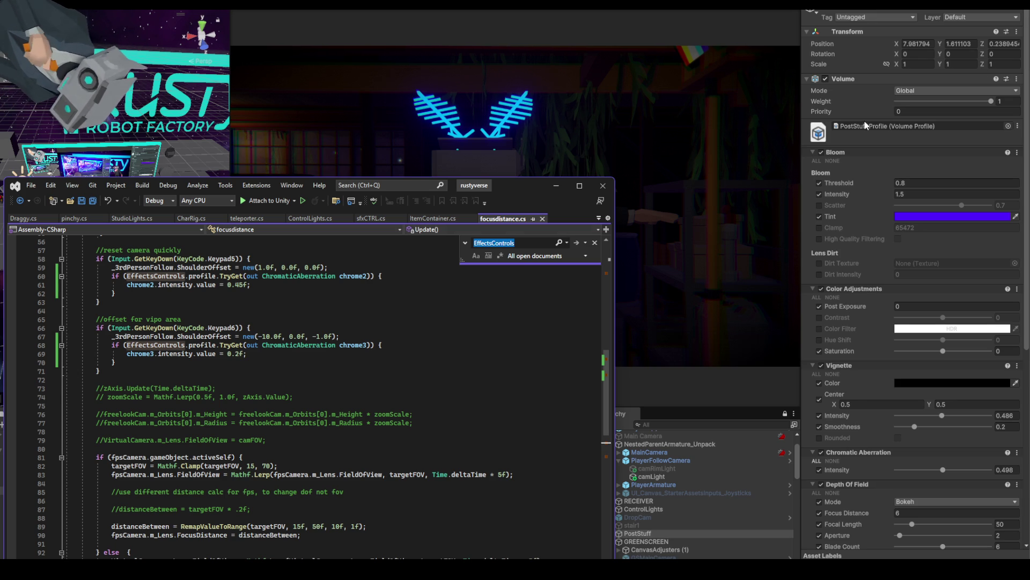
- Switch from Visual Studio back to the Unity editor
{"action": "key", "text": "alt+Tab"}
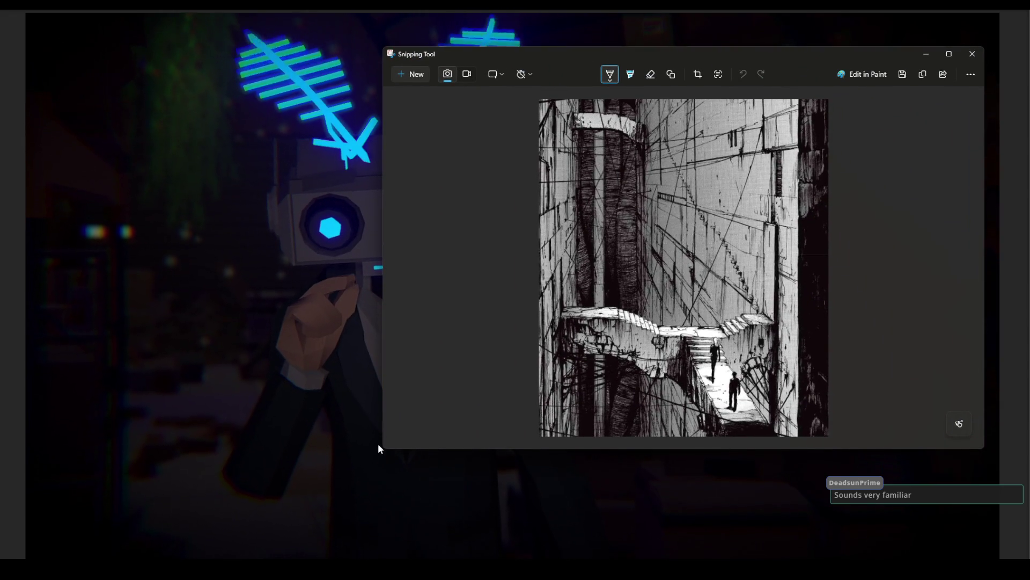
- Shrink the Snipping Tool sketch window, then drag it off the stream view to reveal the avatar
{"action": "mouse_move", "coordinate": [383, 448]}
{"action": "left_mouse_down"}
{"action": "mouse_move", "coordinate": [455, 496]}
{"action": "mouse_move", "coordinate": [489, 544]}
{"action": "mouse_move", "coordinate": [525, 555]}
{"action": "left_mouse_up"}
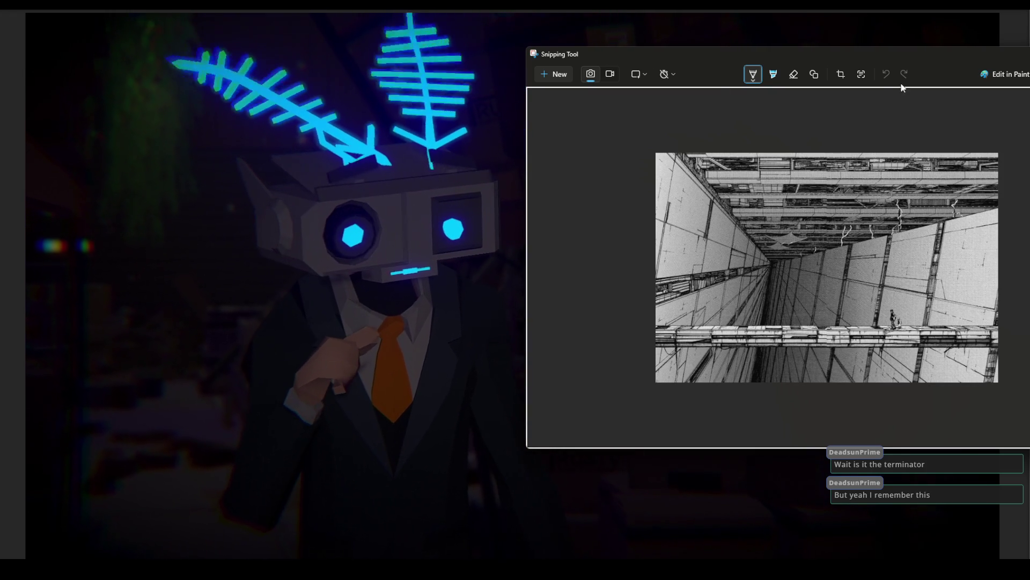
{"action": "left_click_drag", "start_coordinate": [919, 57], "coordinate": [563, 86]}
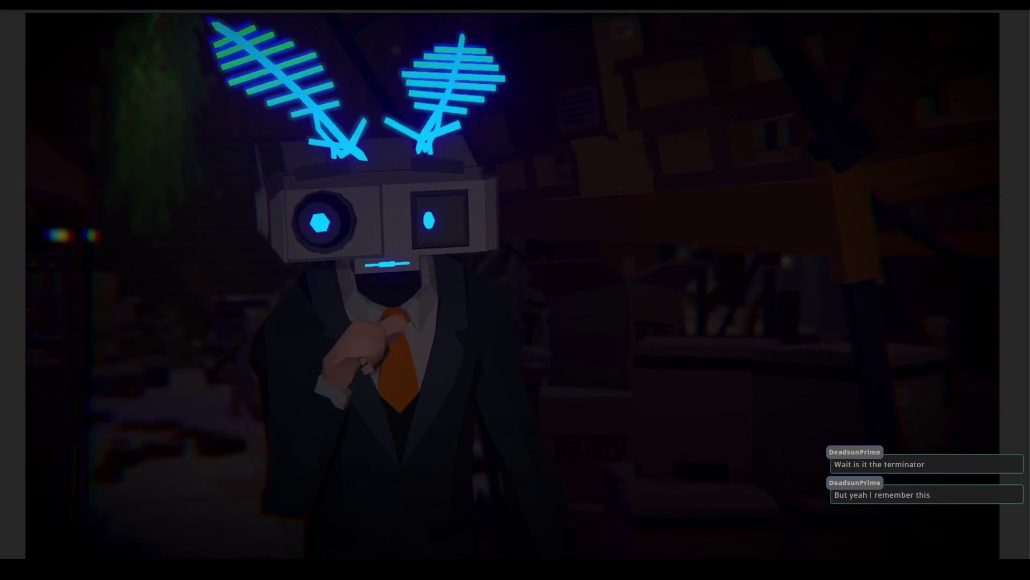